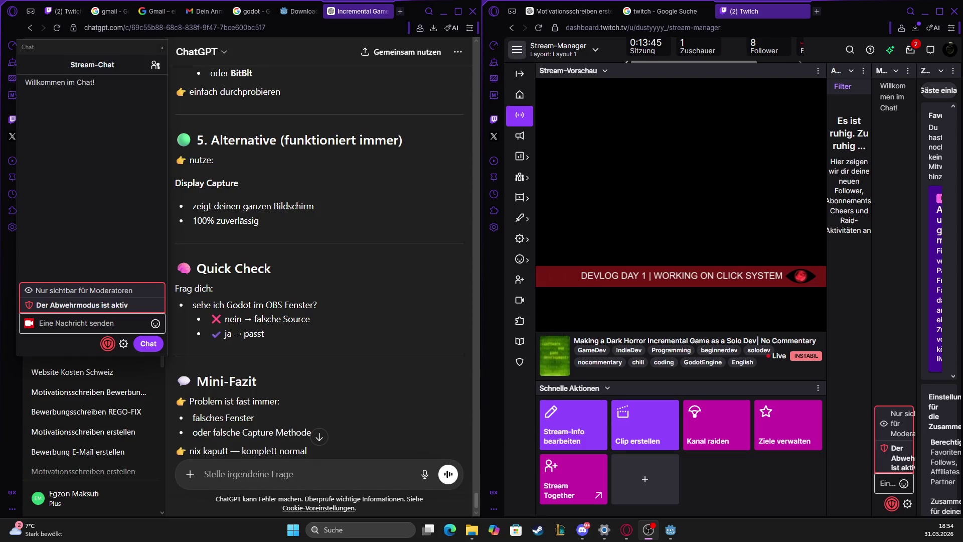
Close OBS's Monitoraufnahme properties, minimize OBS, and restore the Godot editor from the taskbar
{"action": "key", "text": "alt+Tab"}
{"action": "left_click", "coordinate": [596, 398]}
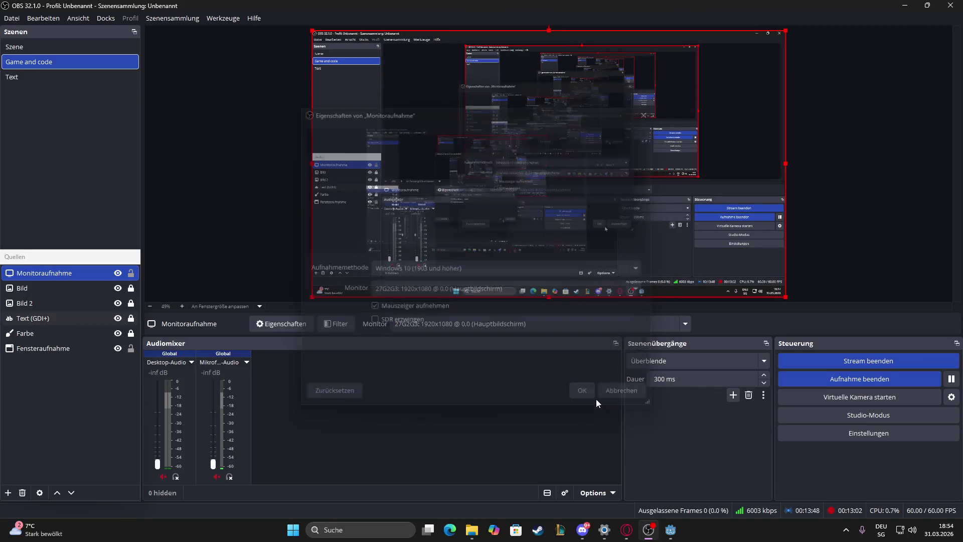
{"action": "left_click", "coordinate": [906, 7]}
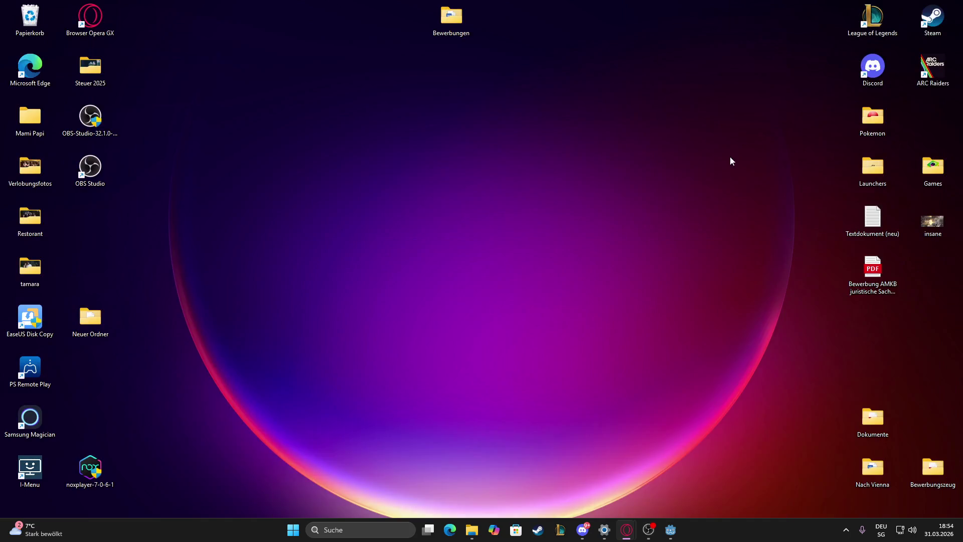
{"action": "left_click", "coordinate": [671, 530]}
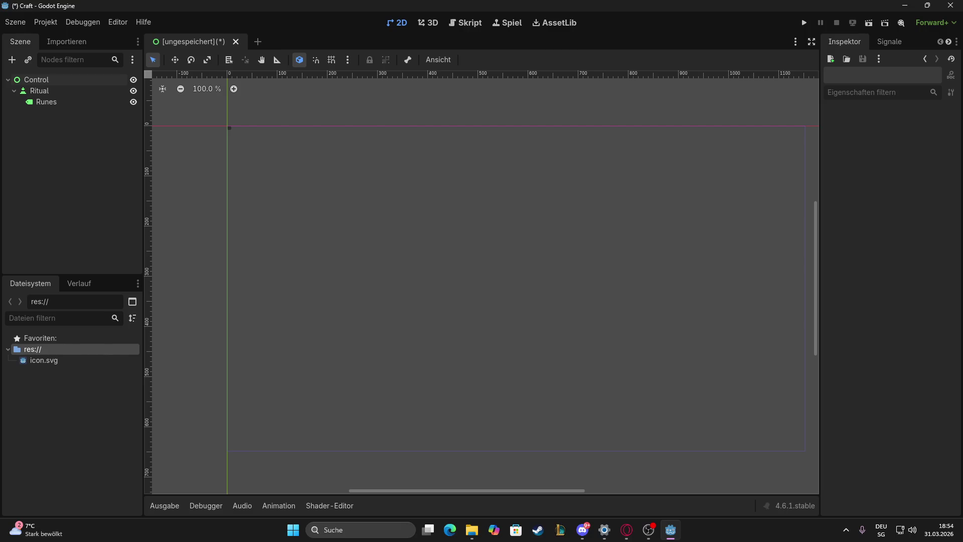
Choose Attach Script from the Control node's context menu, proposing GDScript at res://control.gd
{"action": "key", "text": "alt+Tab"}
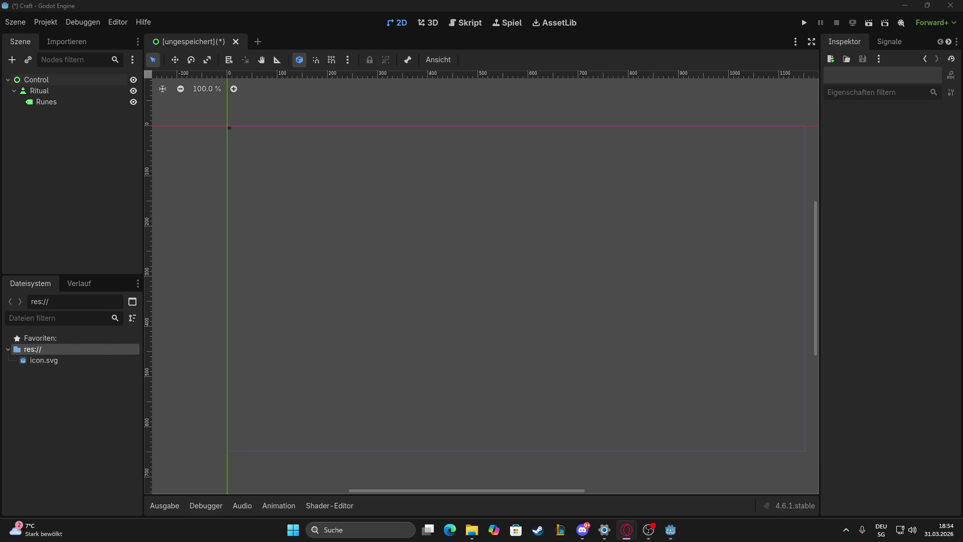
{"action": "right_click", "coordinate": [44, 82]}
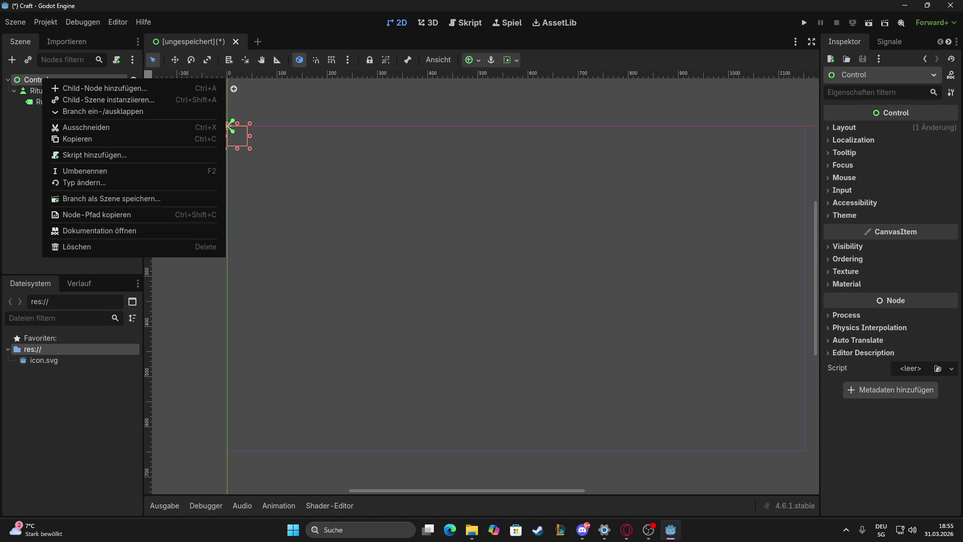
{"action": "left_click", "coordinate": [31, 82]}
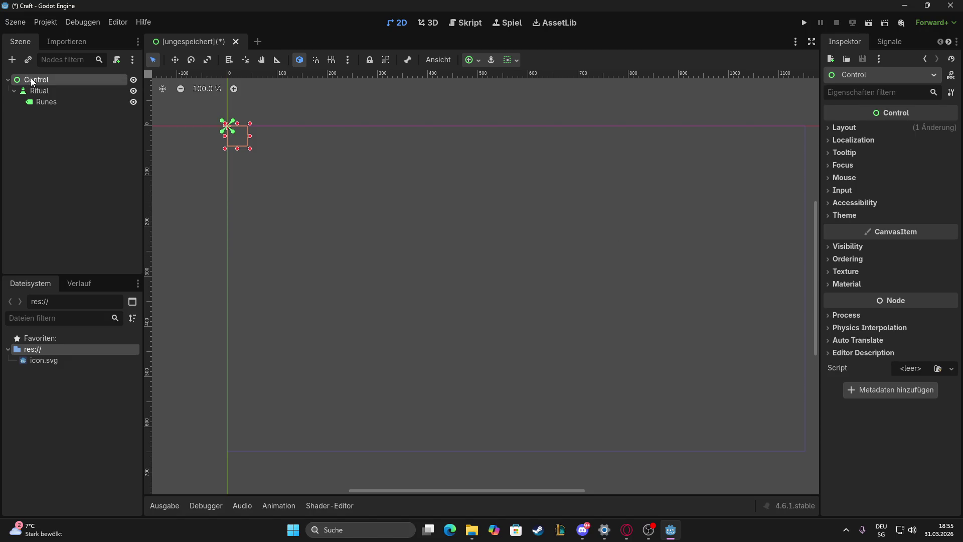
{"action": "right_click", "coordinate": [31, 82]}
{"action": "left_click", "coordinate": [97, 157]}
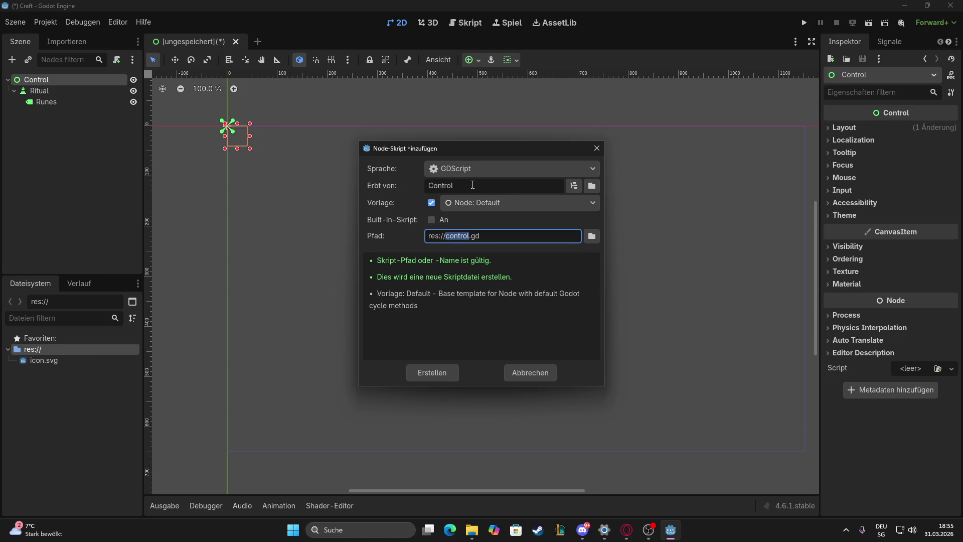
Create control.gd with GDScript and the Node: Default template, and open it
{"action": "key", "text": "alt+Tab"}
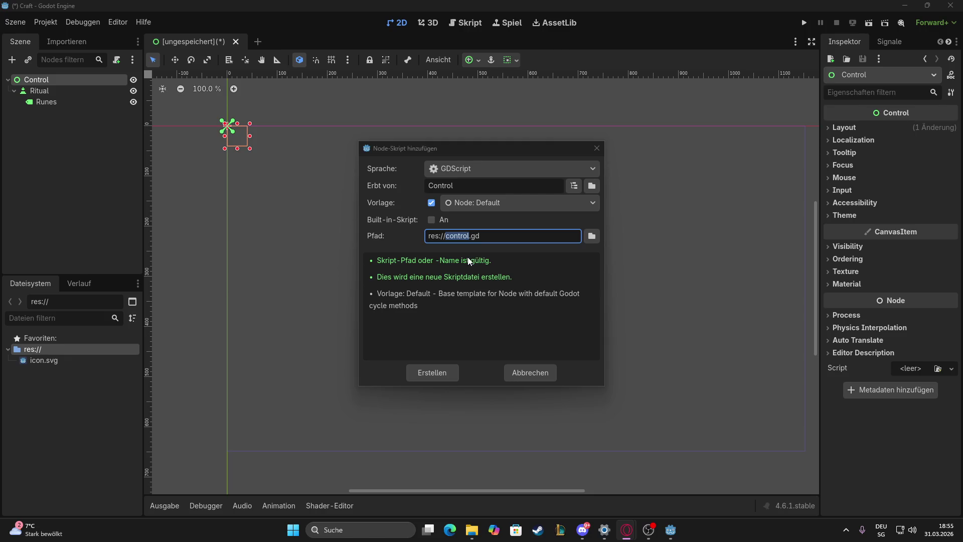
{"action": "left_click", "coordinate": [472, 204]}
{"action": "left_click", "coordinate": [474, 205]}
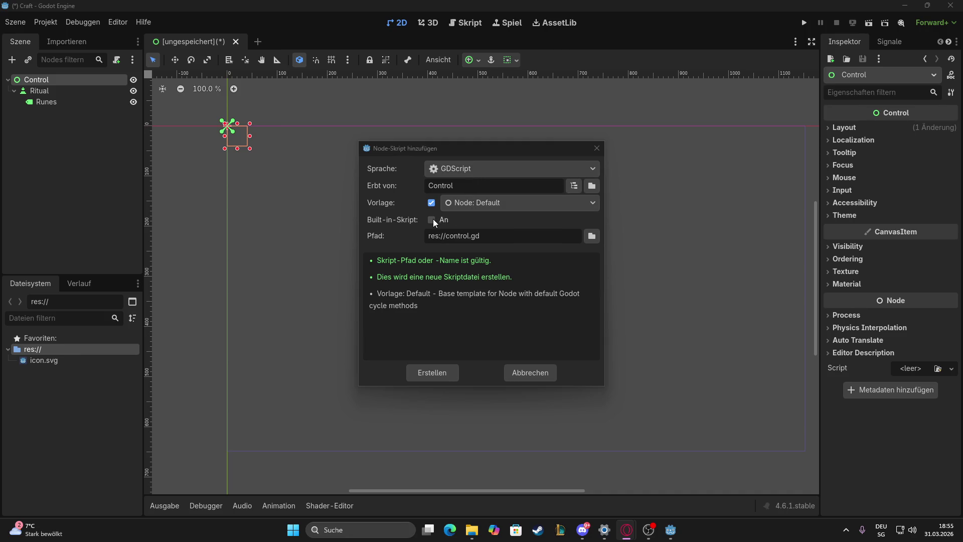
{"action": "left_click", "coordinate": [435, 372]}
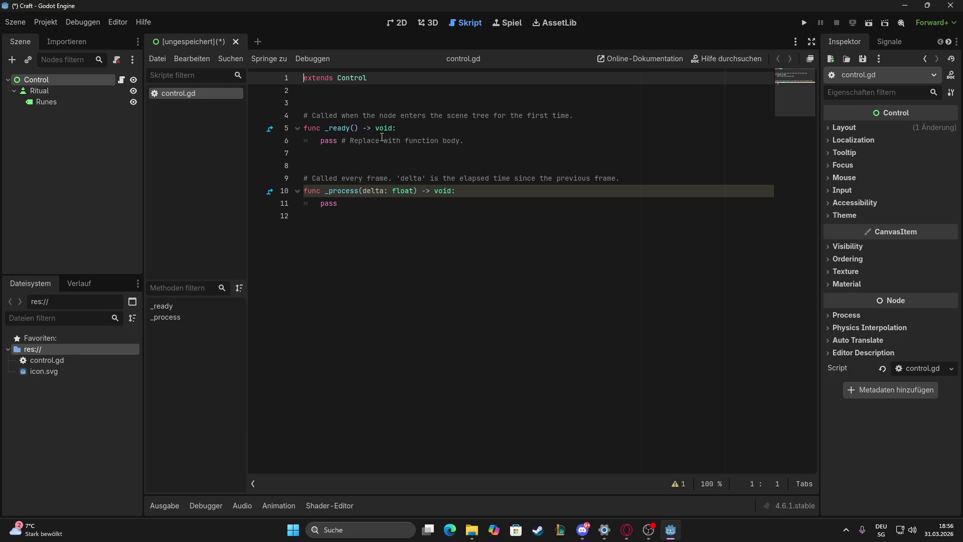
{"action": "left_click", "coordinate": [308, 218]}
{"action": "type", "text": "<"}
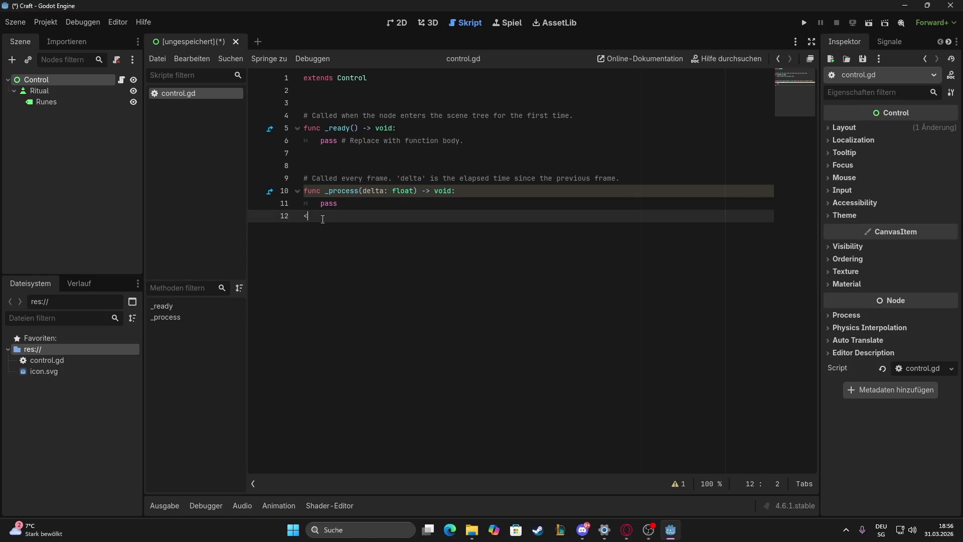
{"action": "type", "text": "/"}
{"action": "type", "text": "<"}
{"action": "type", "text": ">"}
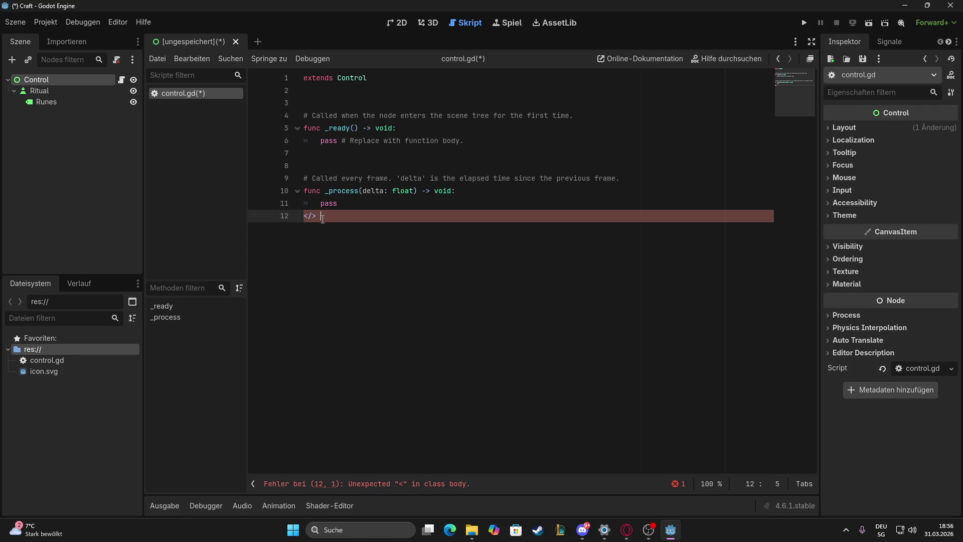
{"action": "type", "text": "gdscr"}
{"action": "type", "text": "ipts"}
{"action": "key", "text": "BackSpace"}
{"action": "key", "text": "Return"}
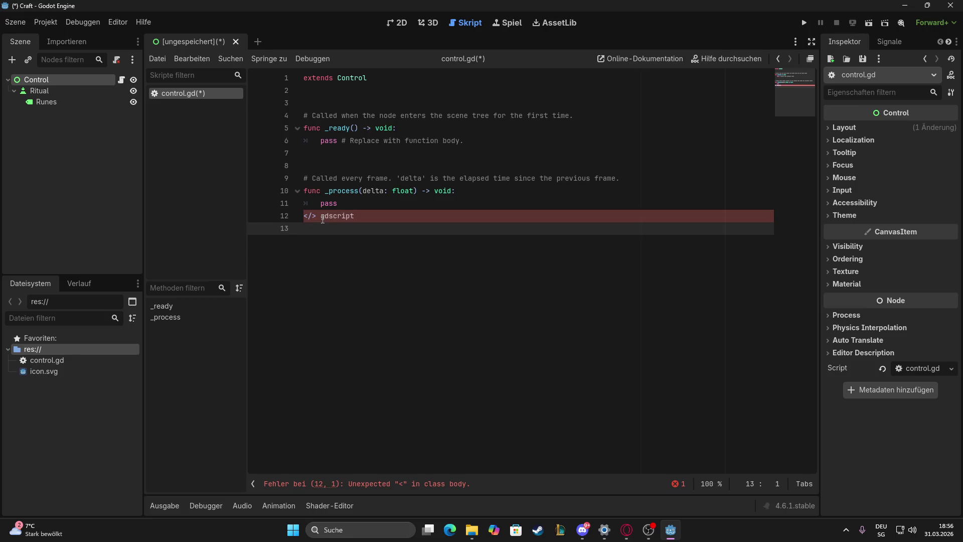
{"action": "key", "text": "Return"}
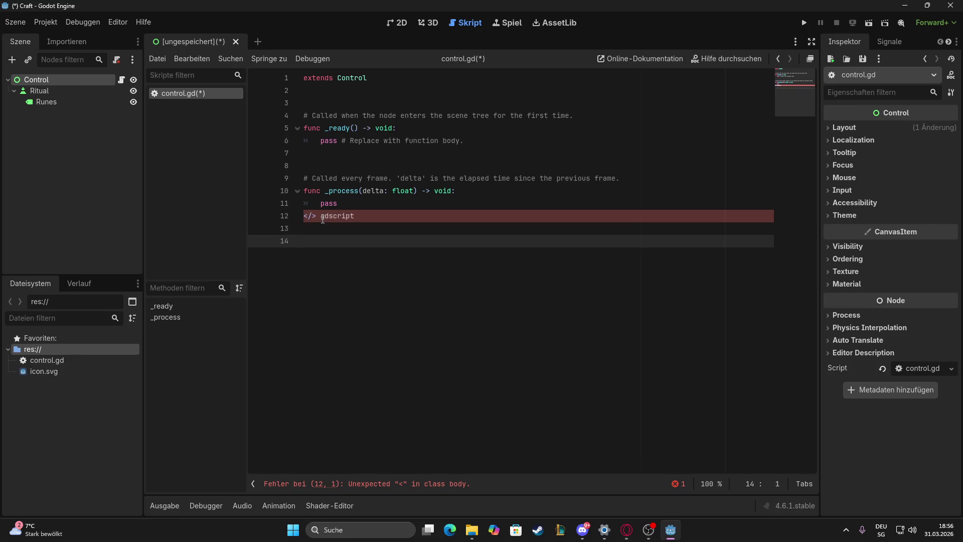
{"action": "type", "text": "var rune"}
{"action": "key", "text": "BackSpace"}
{"action": "key", "text": "BackSpace"}
{"action": "key", "text": "BackSpace"}
{"action": "key", "text": "BackSpace"}
{"action": "key", "text": "BackSpace"}
{"action": "key", "text": "BackSpace"}
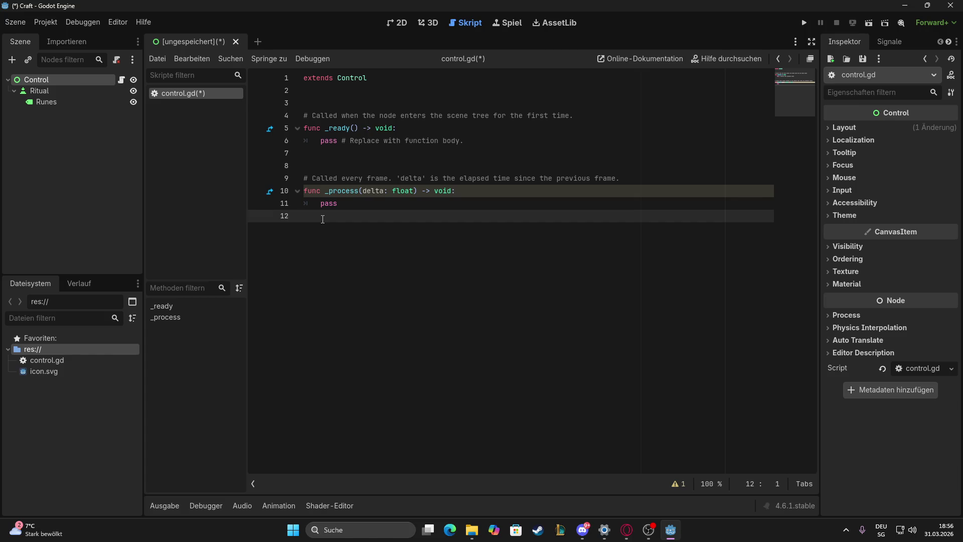
{"action": "key", "text": "shift+super+s"}
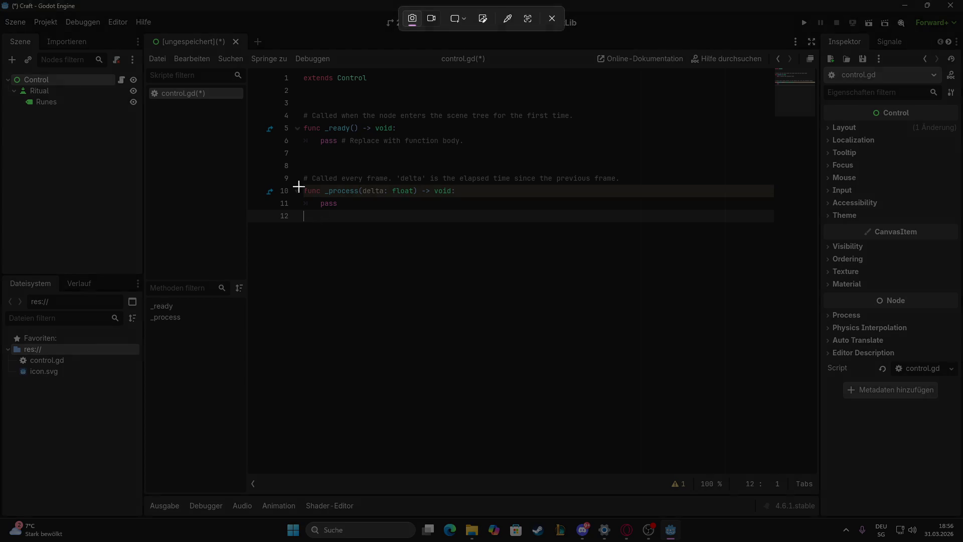
{"action": "mouse_move", "coordinate": [137, 15]}
{"action": "left_mouse_down"}
{"action": "mouse_move", "coordinate": [437, 147]}
{"action": "mouse_move", "coordinate": [830, 288]}
{"action": "left_mouse_up"}
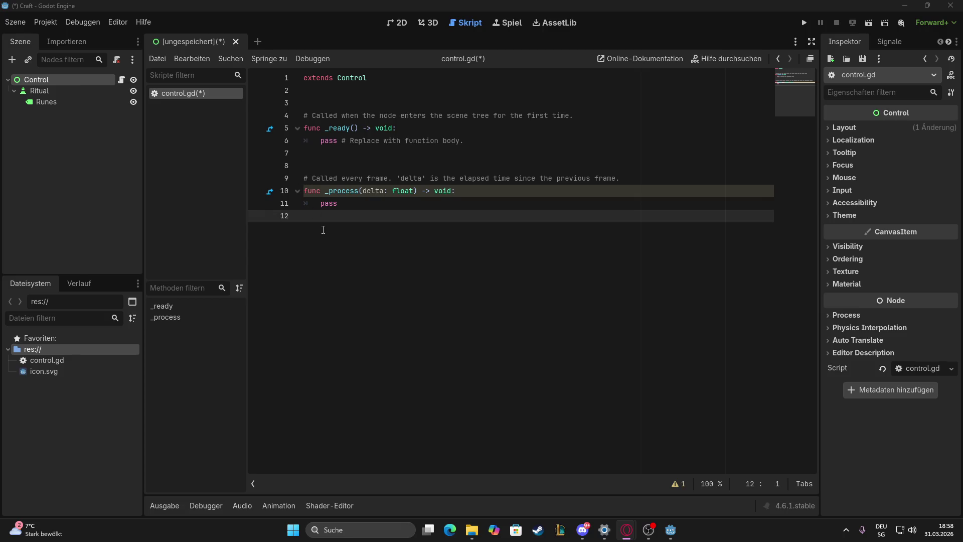
{"action": "left_click_drag", "start_coordinate": [307, 216], "coordinate": [285, 77]}
Replace control.gd's old code with the pasted rune counter script
{"action": "key", "text": "Delete"}
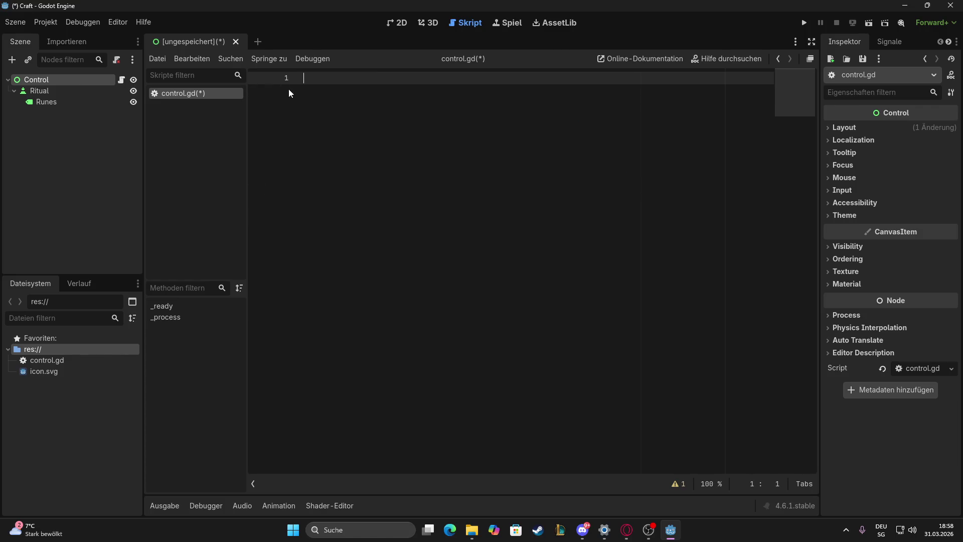
{"action": "key", "text": "ctrl+v"}
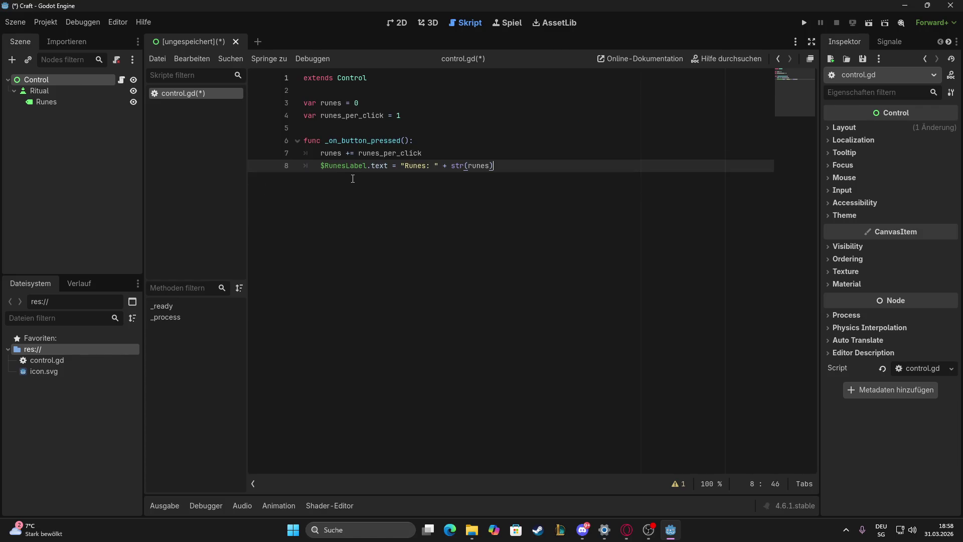
{"action": "left_click", "coordinate": [363, 90]}
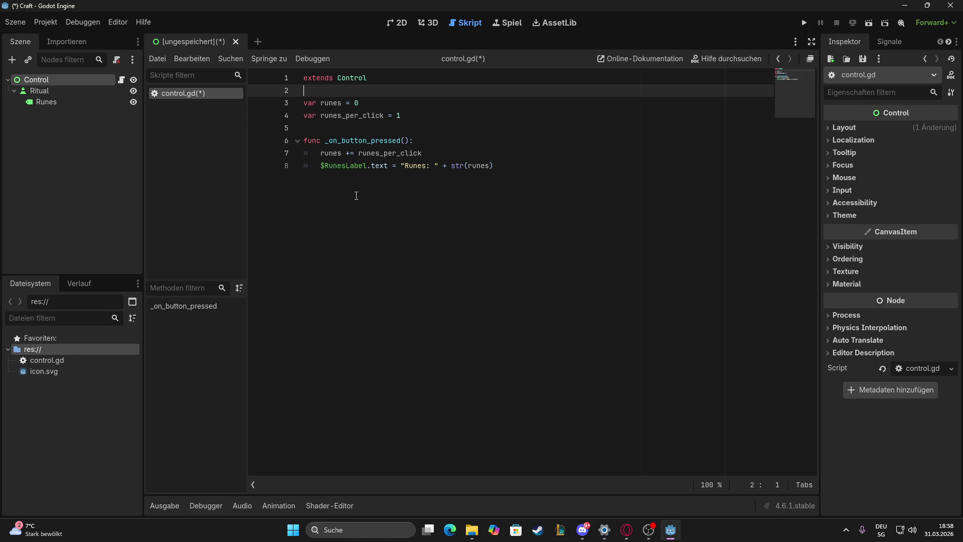
Start renaming the Runes label, cancel with the name unchanged, and select the Control root node
{"action": "right_click", "coordinate": [46, 102]}
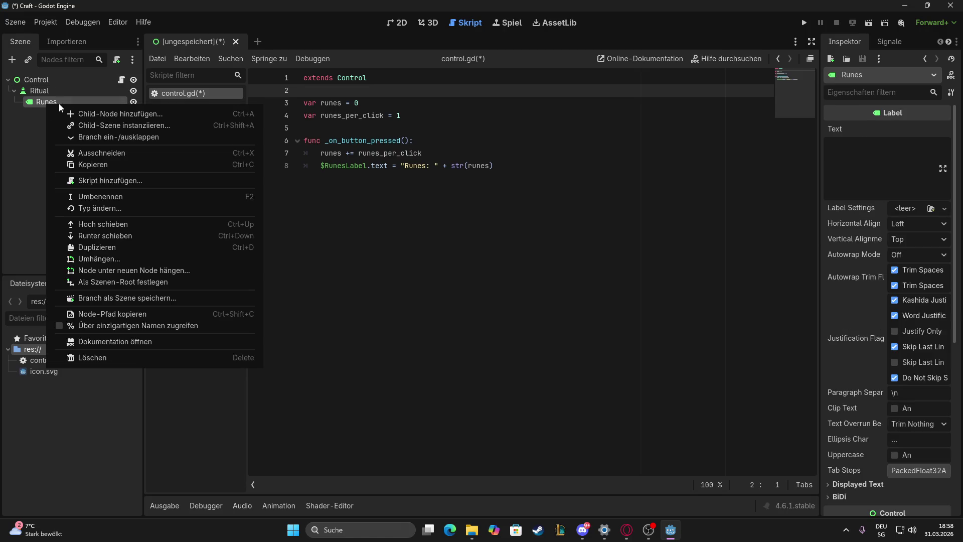
{"action": "left_click", "coordinate": [99, 197]}
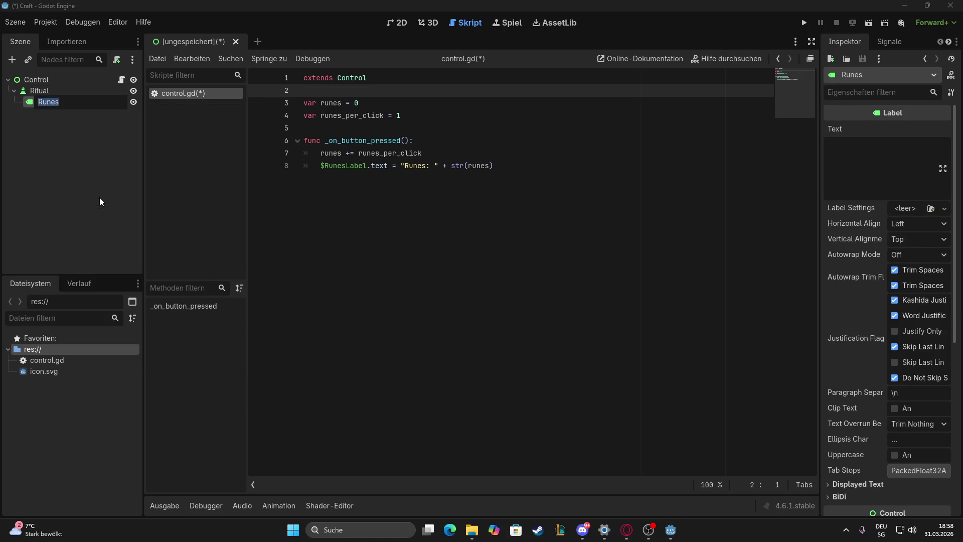
{"action": "left_click", "coordinate": [342, 206]}
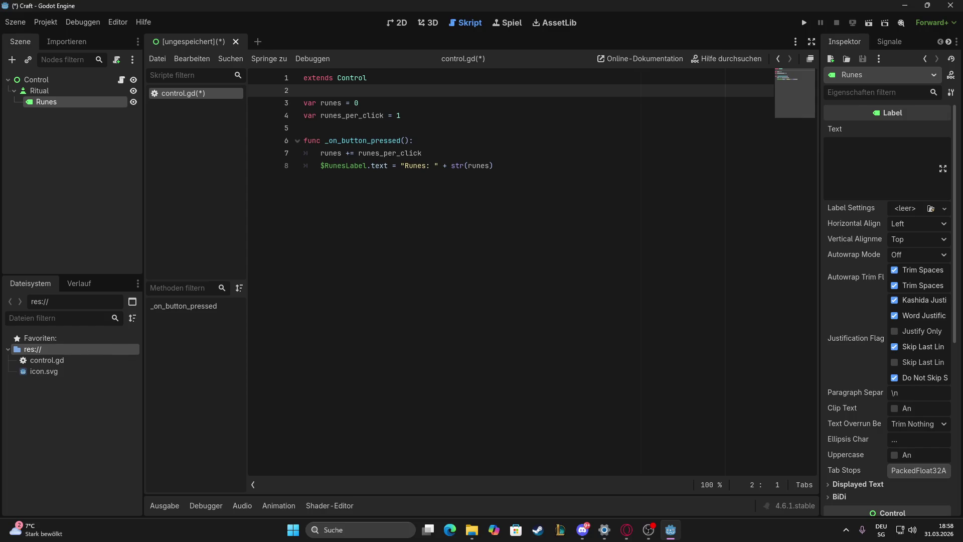
{"action": "left_click", "coordinate": [36, 79]}
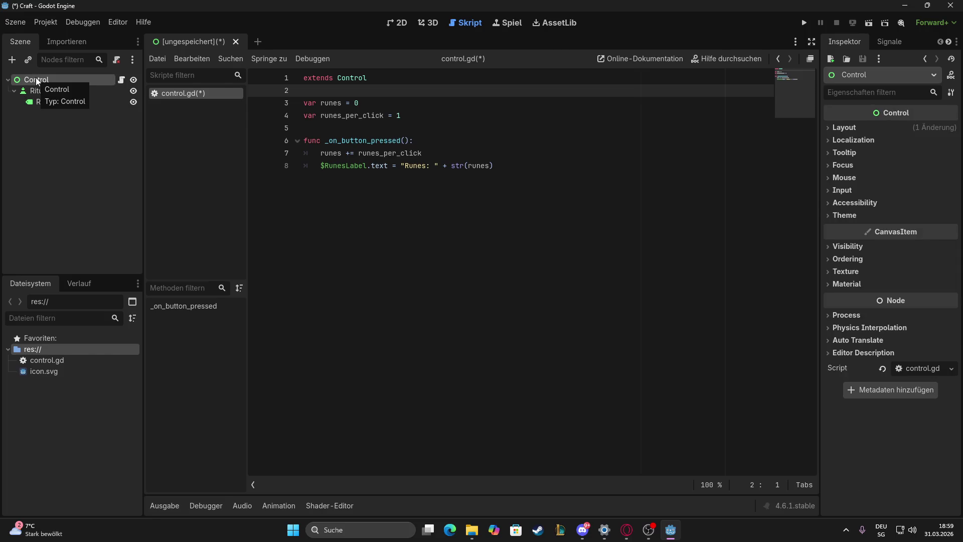
Show Control's signals and filter them for 'presse' and 'gedr', then clear the filter
{"action": "left_click", "coordinate": [889, 44]}
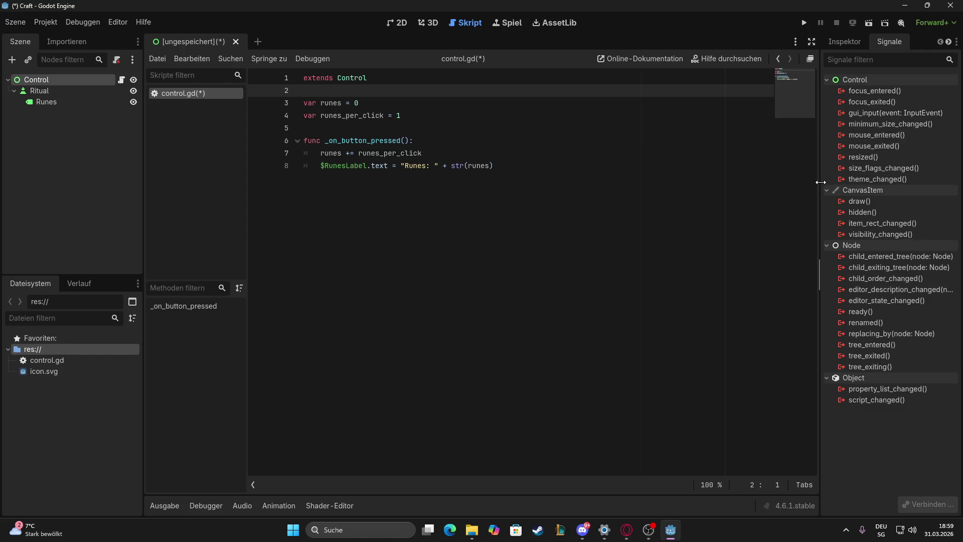
{"action": "left_click", "coordinate": [859, 59]}
{"action": "type", "text": "press"}
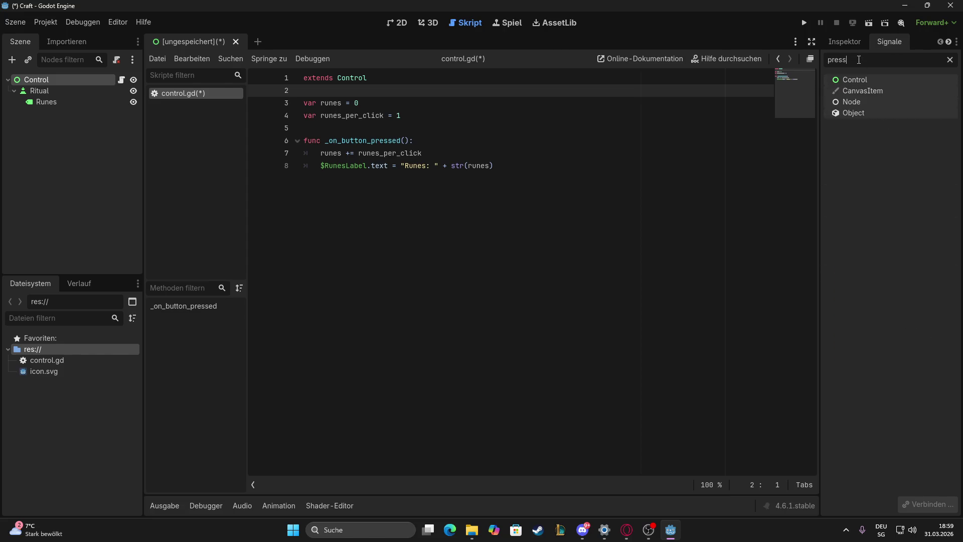
{"action": "type", "text": "ed"}
{"action": "mouse_move", "coordinate": [856, 86]}
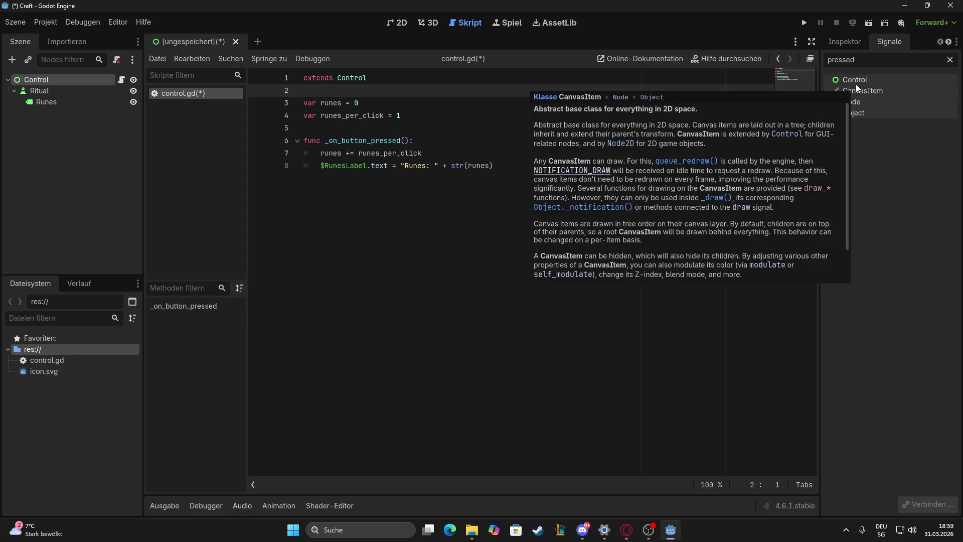
{"action": "key", "text": "BackSpace"}
{"action": "key", "text": "BackSpace"}
{"action": "type", "text": "gedr"}
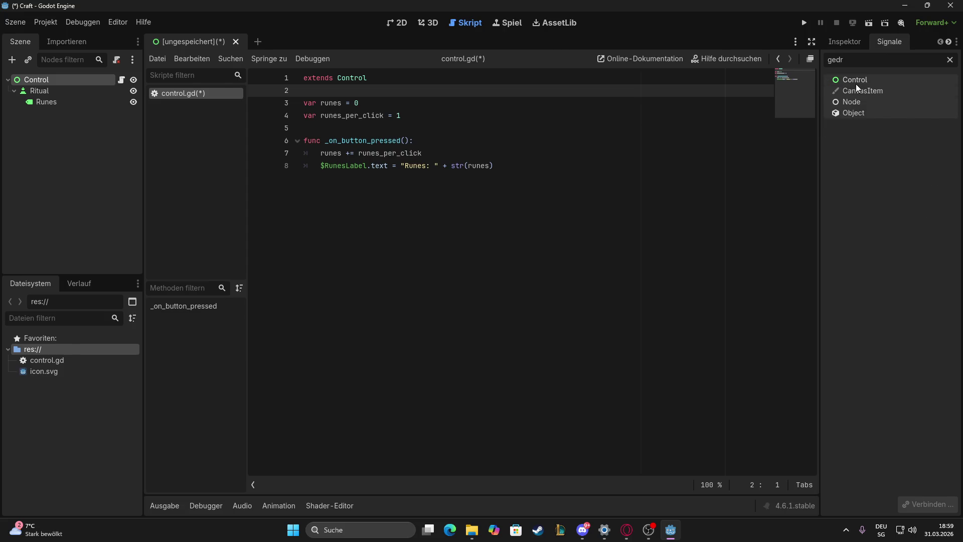
{"action": "key", "text": "BackSpace"}
{"action": "key", "text": "BackSpace"}
{"action": "key", "text": "BackSpace"}
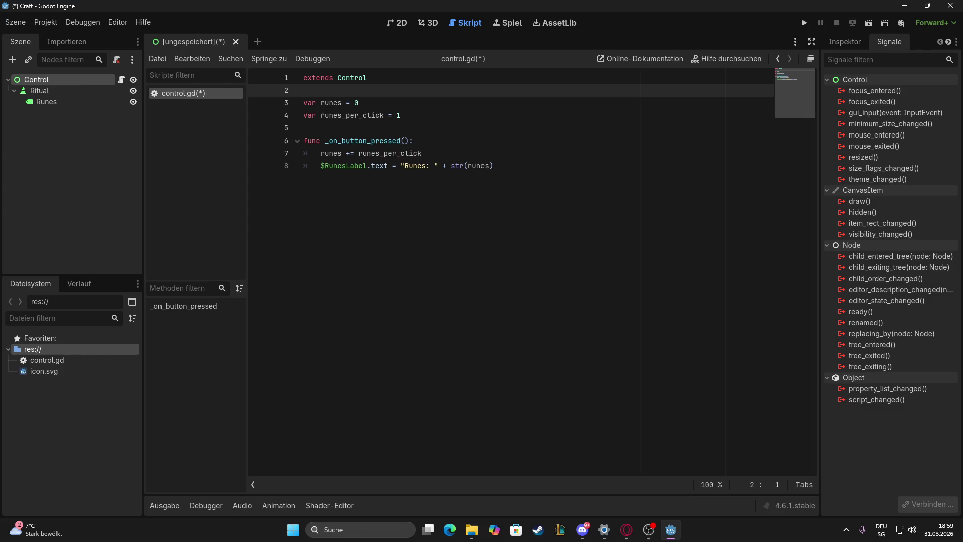
Paste extra function lines after line 8, then delete the duplicated lines 9–11, undoing an over-deletion
{"action": "key", "text": "alt+Tab"}
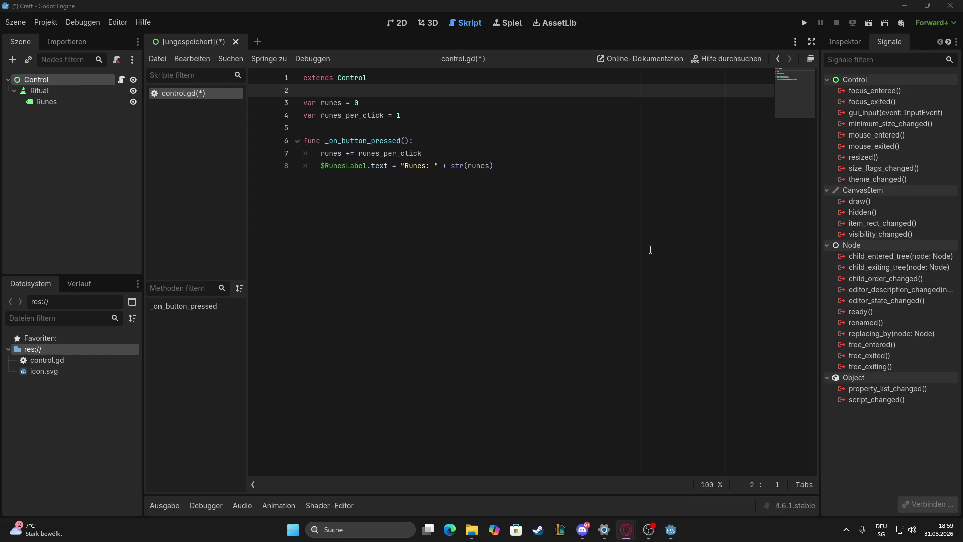
{"action": "left_click", "coordinate": [504, 167]}
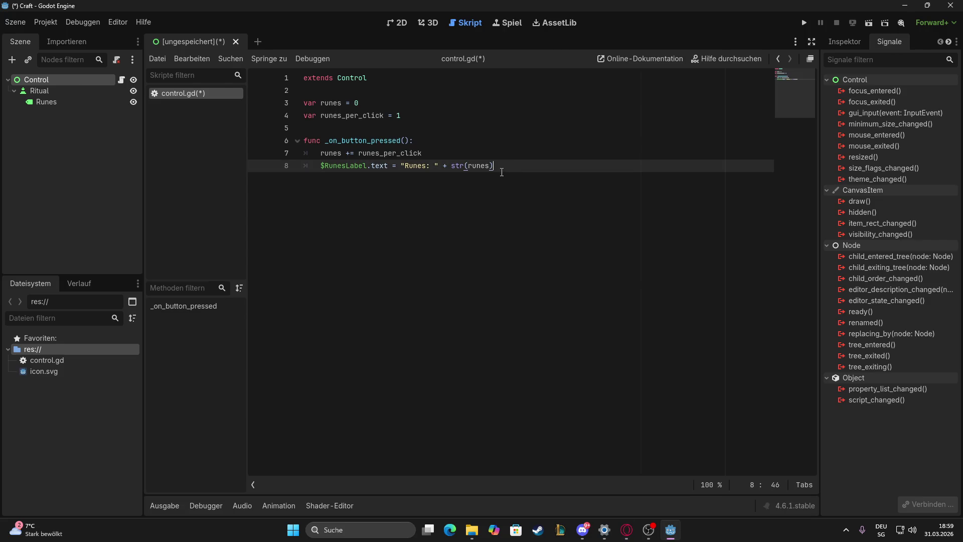
{"action": "key", "text": "Return"}
{"action": "type", "text": "func _on_button_pressed():     runes += runes_per_click     $Label.text = \"Runes: \" + str(runes)"}
{"action": "key", "text": "BackSpace"}
{"action": "key", "text": "BackSpace"}
{"action": "key", "text": "BackSpace"}
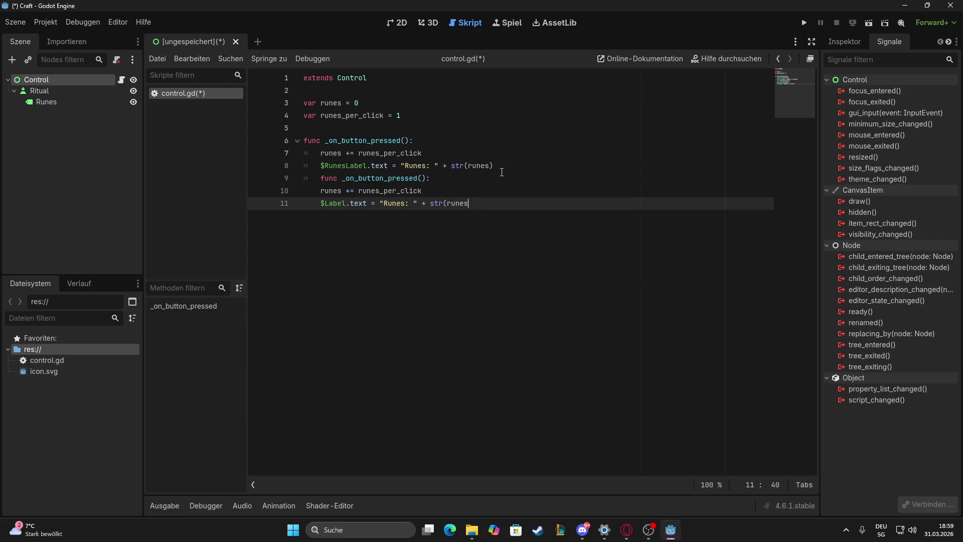
{"action": "key", "text": "BackSpace"}
{"action": "key", "text": "BackSpace"}
{"action": "key", "text": "BackSpace"}
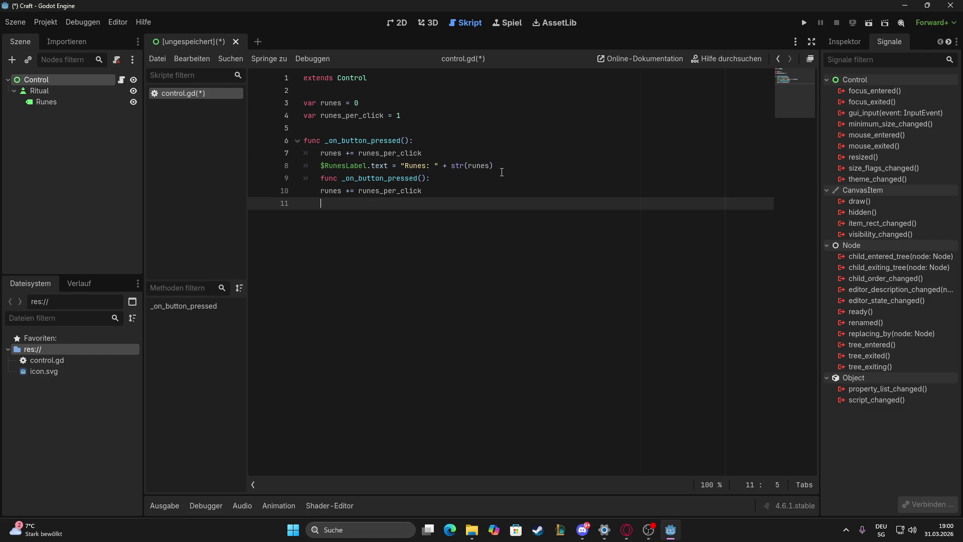
{"action": "key", "text": "BackSpace"}
{"action": "key", "text": "BackSpace"}
{"action": "key", "text": "BackSpace"}
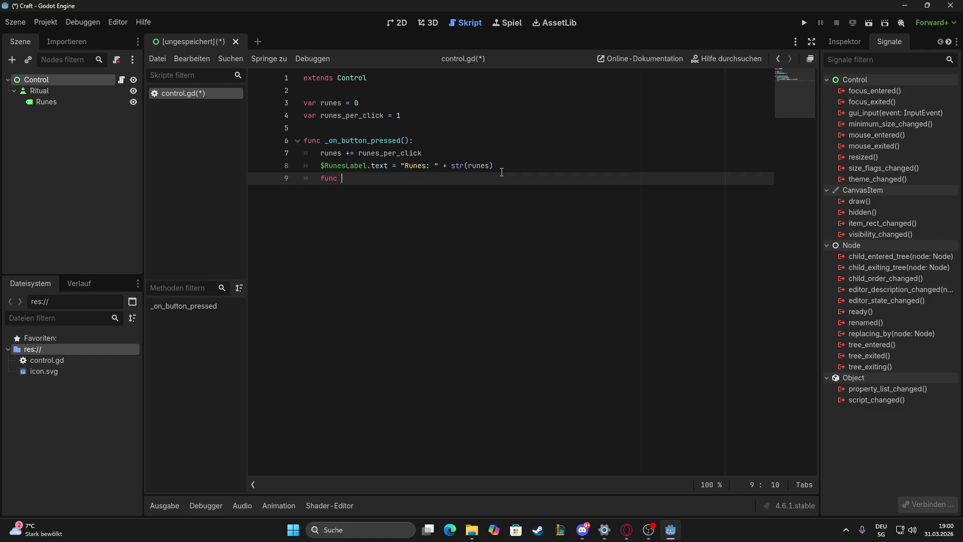
{"action": "key", "text": "ctrl+z"}
{"action": "key", "text": "ctrl+z"}
{"action": "key", "text": "ctrl+z"}
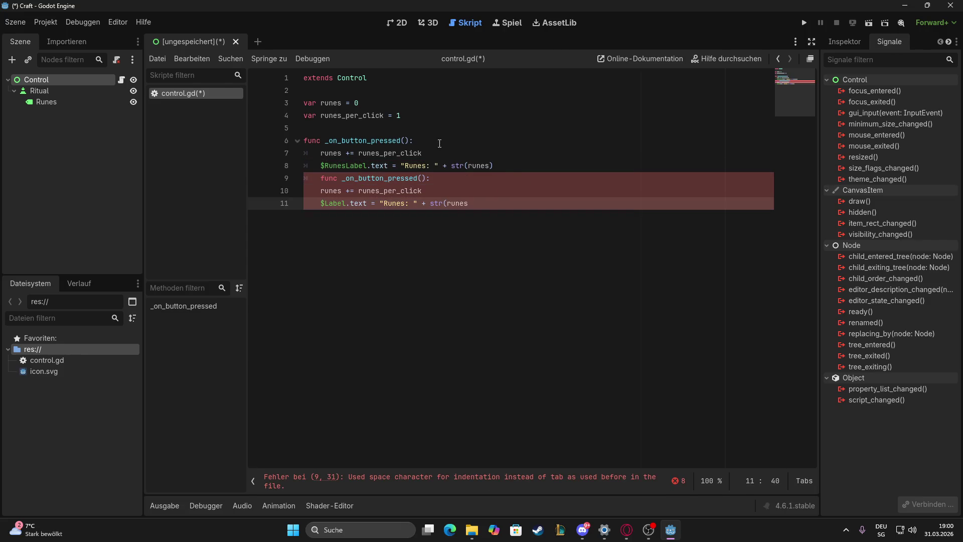
{"action": "left_click_drag", "start_coordinate": [304, 178], "coordinate": [458, 217]}
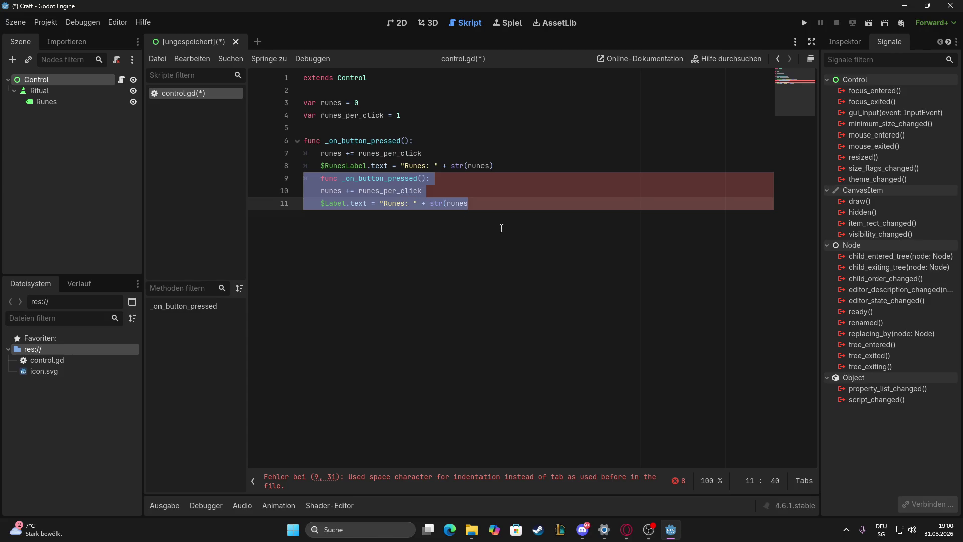
{"action": "key", "text": "BackSpace"}
Add test text '/<> gdscript' on a new first line, then remove it and that empty line
{"action": "left_click", "coordinate": [503, 168]}
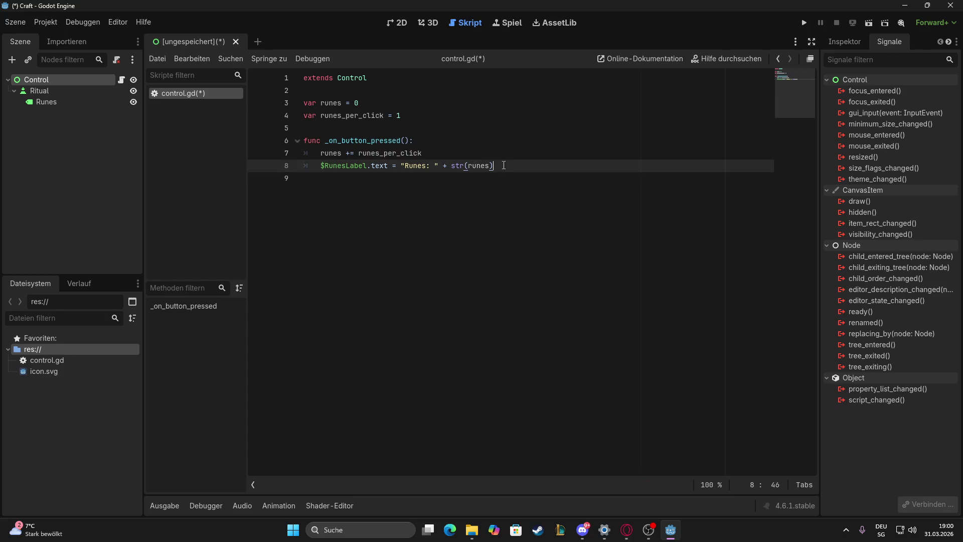
{"action": "left_click", "coordinate": [335, 93]}
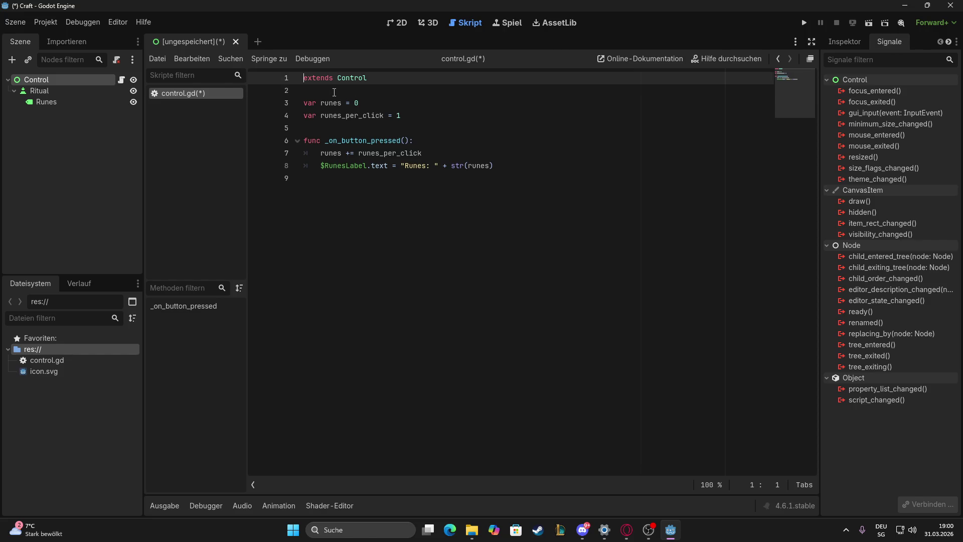
{"action": "key", "text": "Up"}
{"action": "key", "text": "Return"}
{"action": "key", "text": "Up"}
{"action": "type", "text": "@"}
{"action": "key", "text": "BackSpace"}
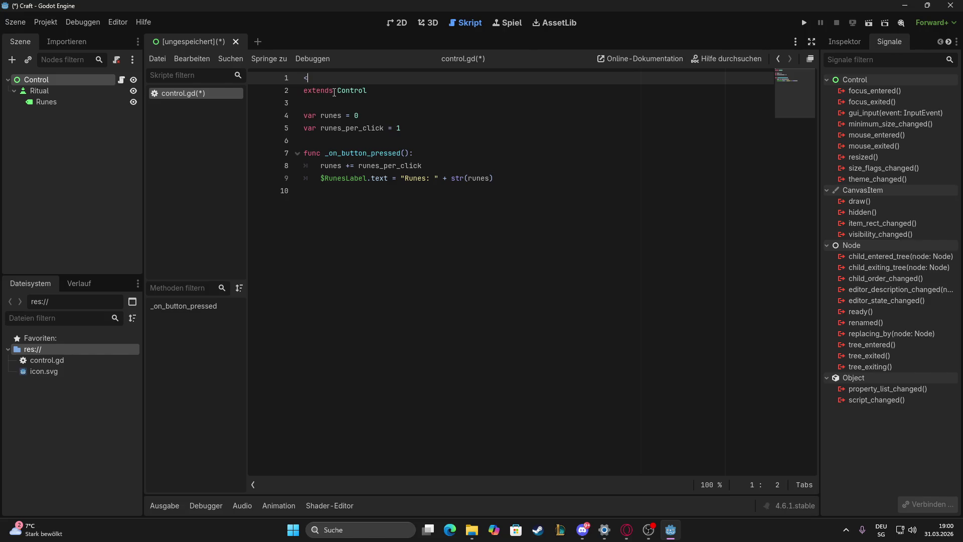
{"action": "type", "text": "/<"}
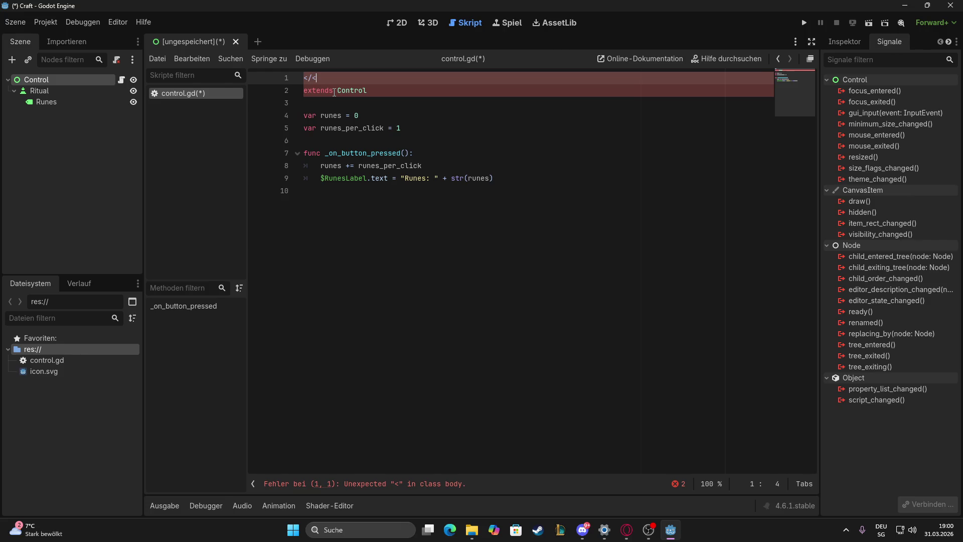
{"action": "key", "text": "BackSpace"}
{"action": "type", "text": "> "}
{"action": "type", "text": "gdscrip"}
{"action": "type", "text": "t"}
{"action": "key", "text": "ctrl+BackSpace"}
{"action": "key", "text": "ctrl+BackSpace"}
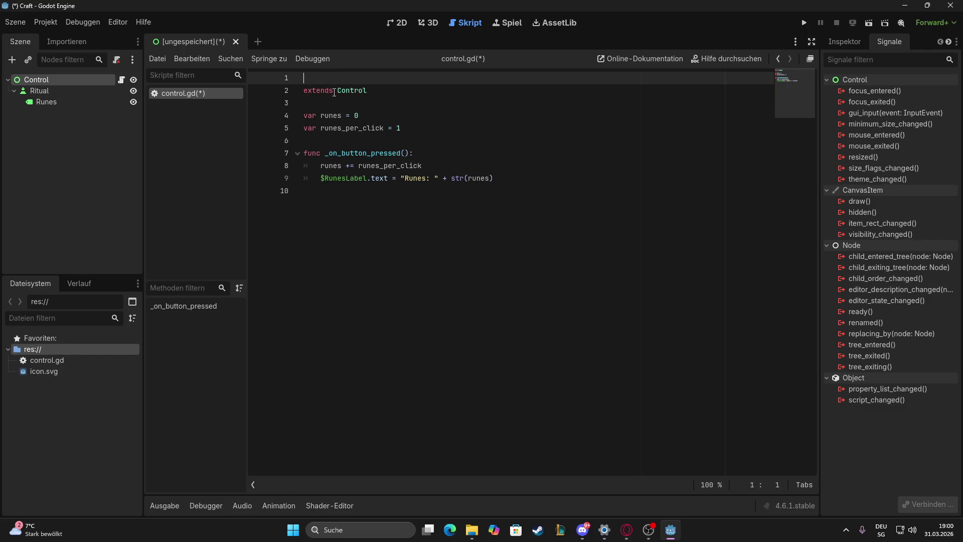
{"action": "key", "text": "Delete"}
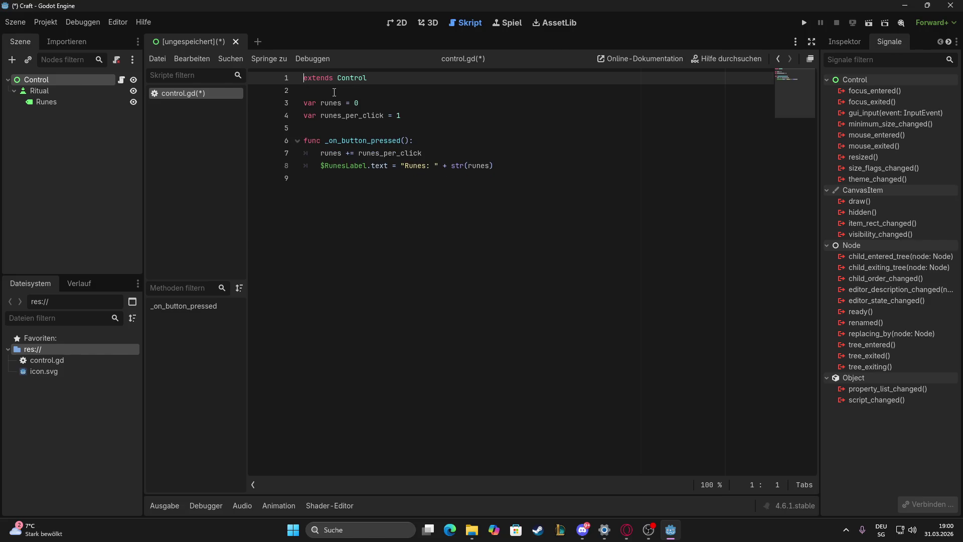
Delete the trailing empty line 9 so the script ends after _on_button_pressed
{"action": "left_click", "coordinate": [346, 95]}
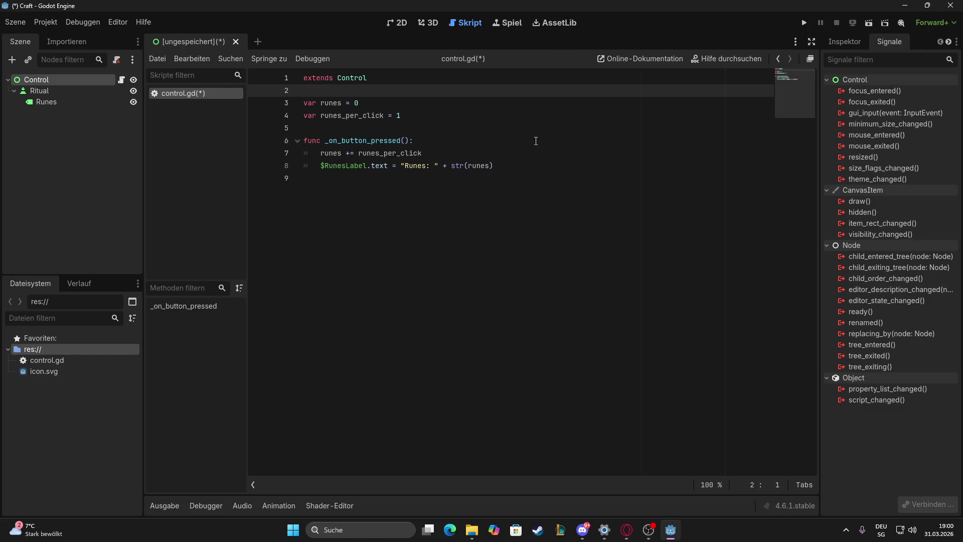
{"action": "left_click", "coordinate": [347, 180]}
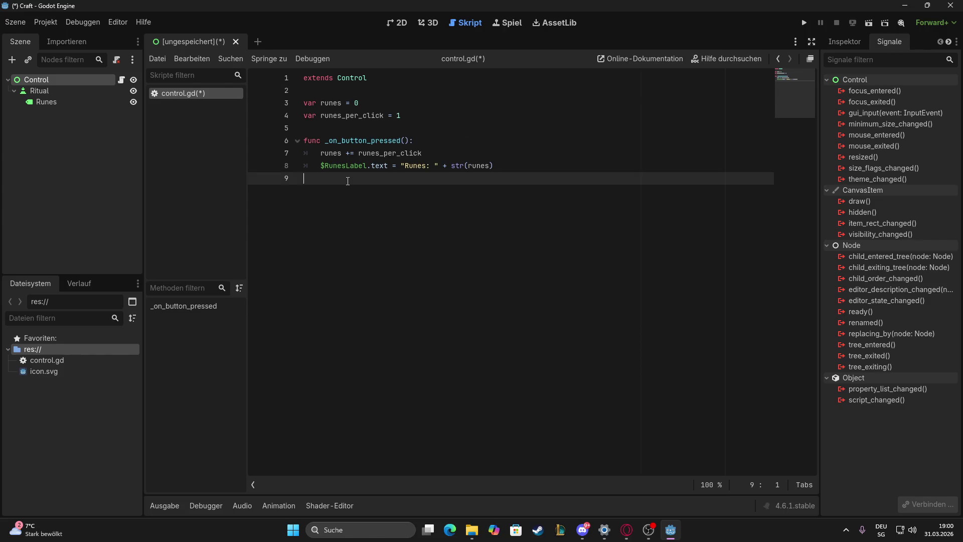
{"action": "key", "text": "BackSpace"}
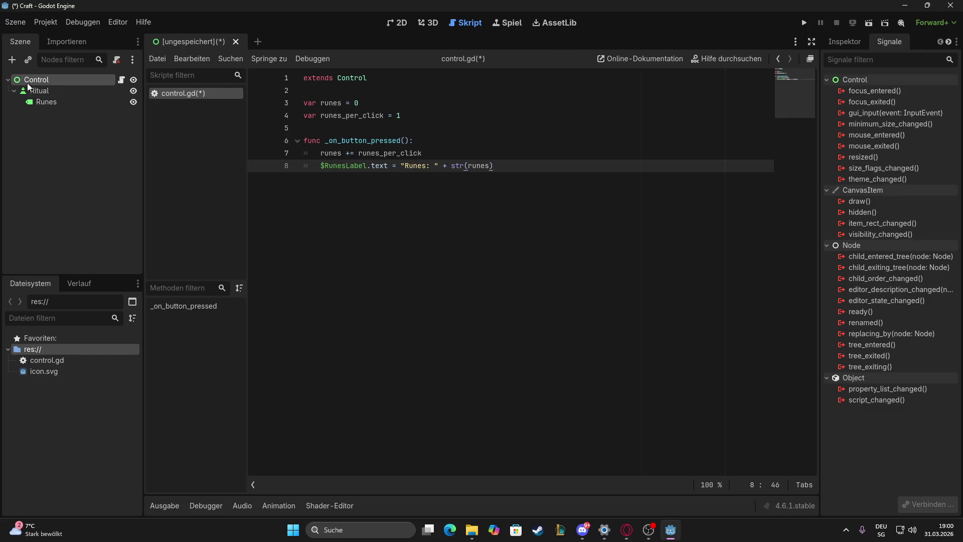
Save control.gd from the script editor's Datei menu
{"action": "left_click", "coordinate": [167, 61]}
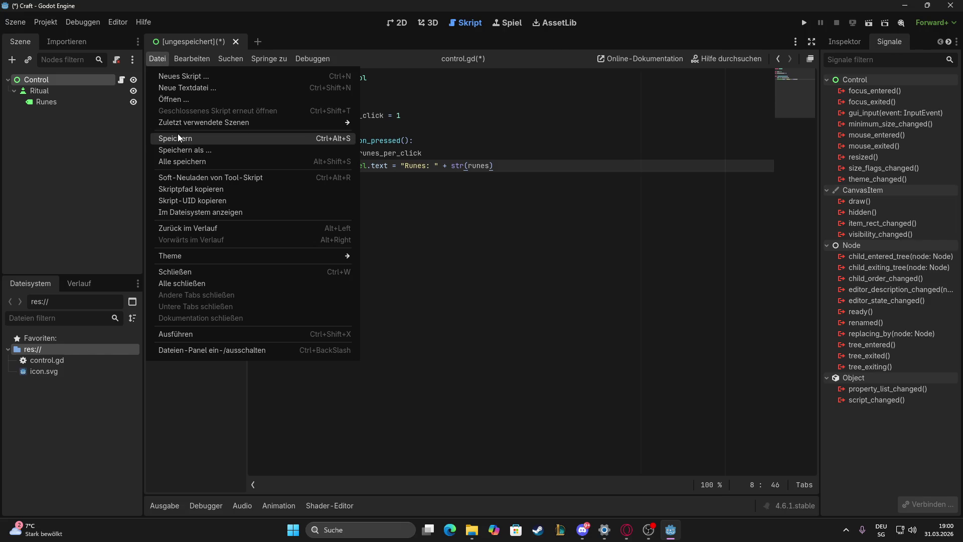
{"action": "left_click", "coordinate": [178, 136]}
{"action": "left_click", "coordinate": [158, 58]}
{"action": "left_click", "coordinate": [183, 136]}
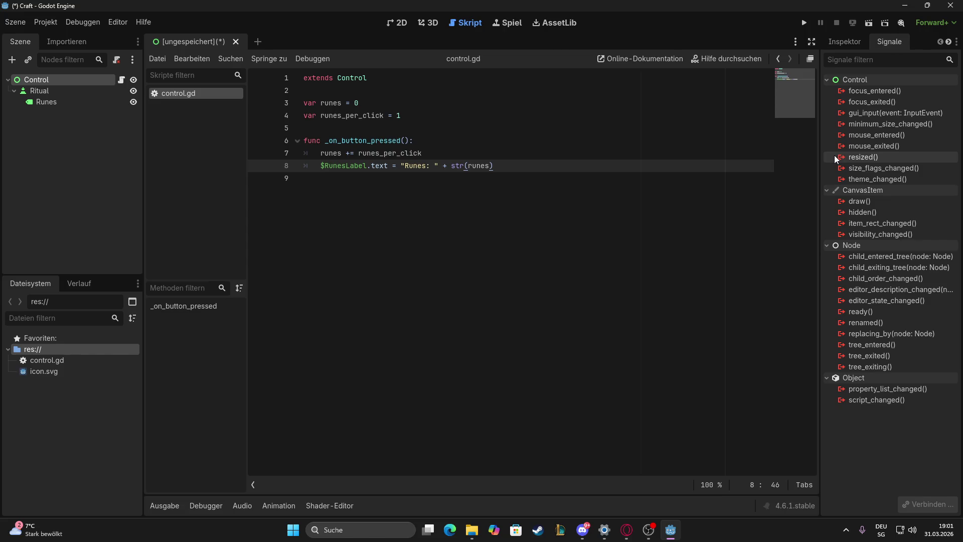
{"action": "mouse_move", "coordinate": [835, 158]}
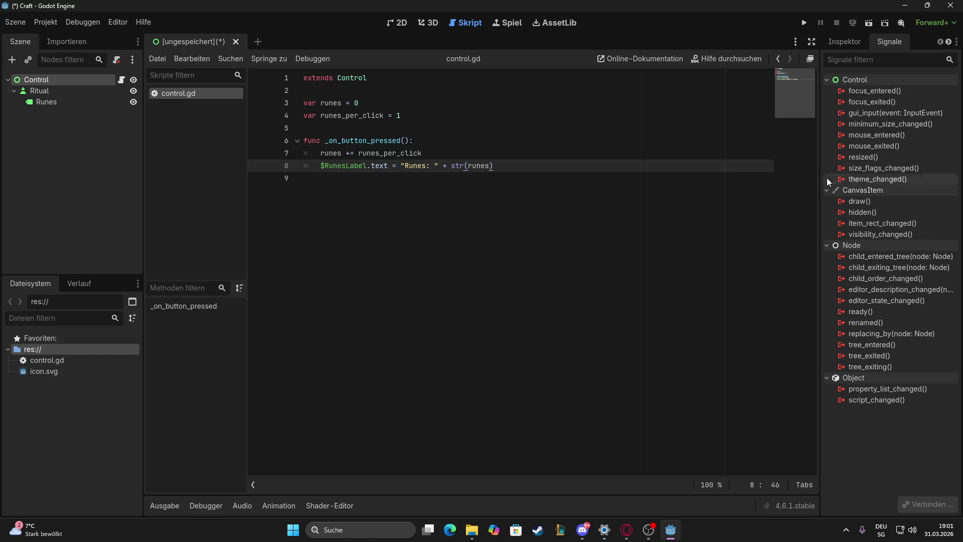
{"action": "left_click", "coordinate": [827, 80]}
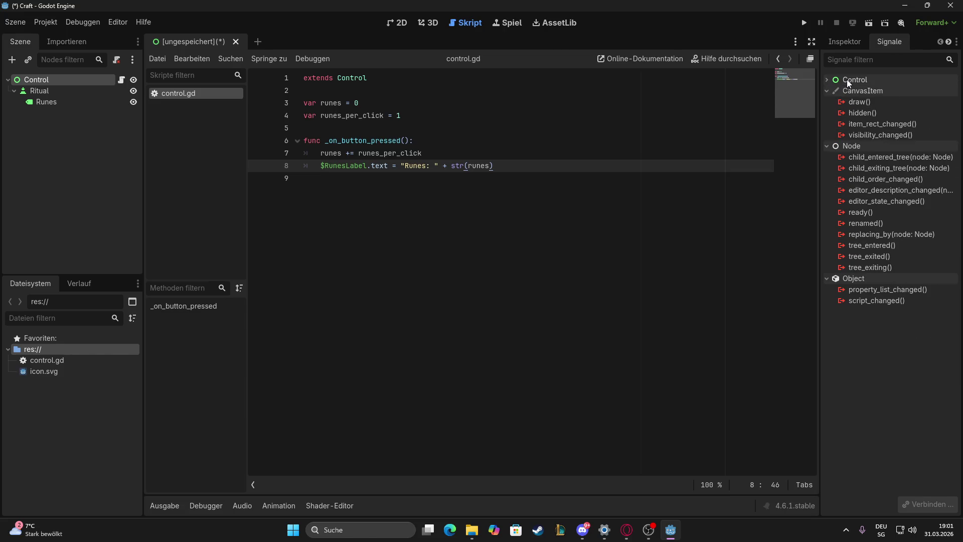
{"action": "left_click", "coordinate": [847, 79]}
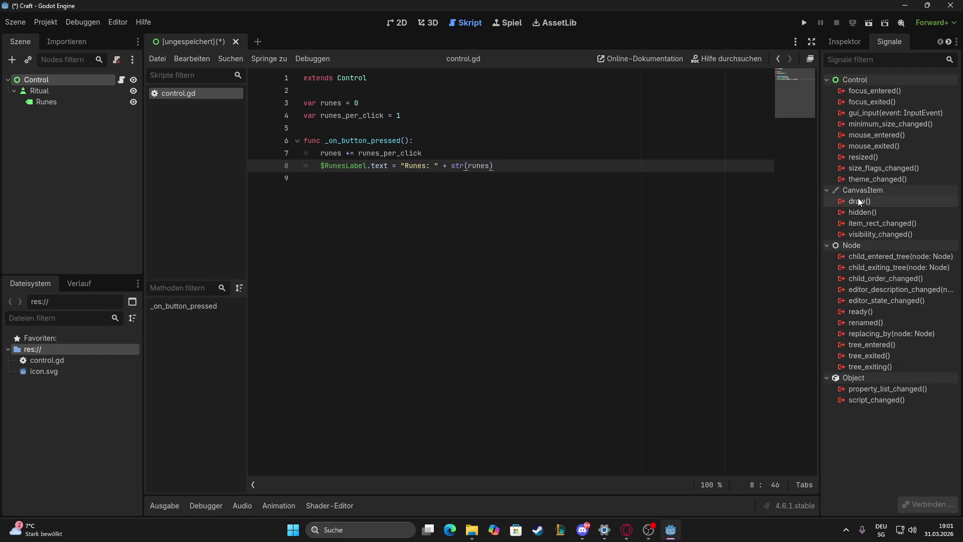
{"action": "mouse_move", "coordinate": [858, 90]}
{"action": "key", "text": "super+shift+s"}
{"action": "mouse_move", "coordinate": [825, 33]}
{"action": "left_mouse_down"}
{"action": "mouse_move", "coordinate": [944, 320]}
{"action": "mouse_move", "coordinate": [961, 432]}
{"action": "left_mouse_up"}
{"action": "key", "text": "alt+Tab"}
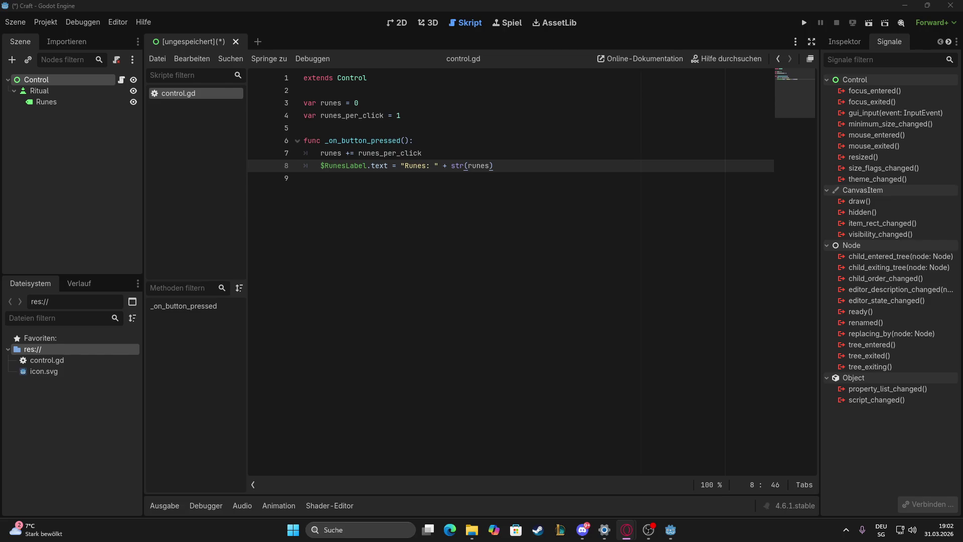
{"action": "left_click", "coordinate": [36, 93]}
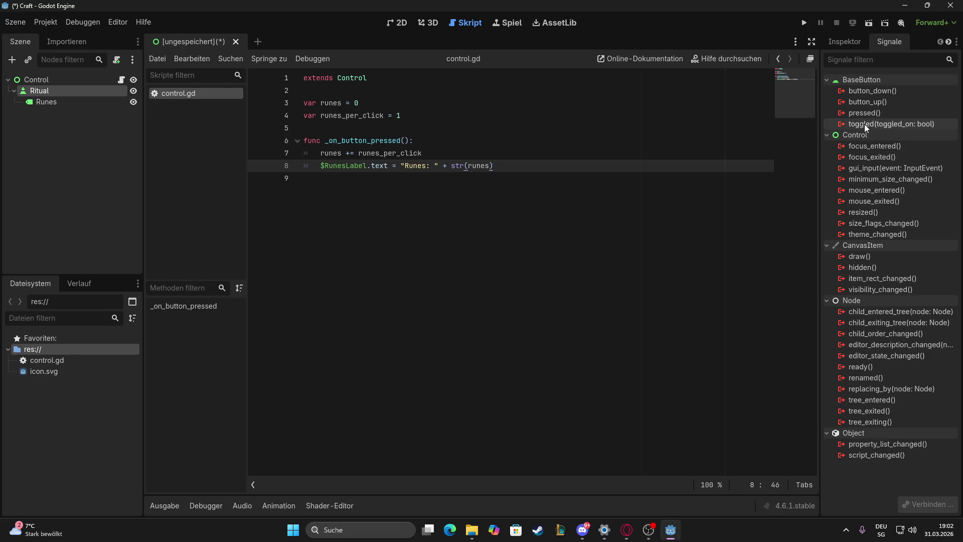
Connect Ritual's pressed() signal to the Control script, generating an _on_ritual_pressed() stub
{"action": "left_click", "coordinate": [883, 113]}
{"action": "double_click", "coordinate": [881, 113]}
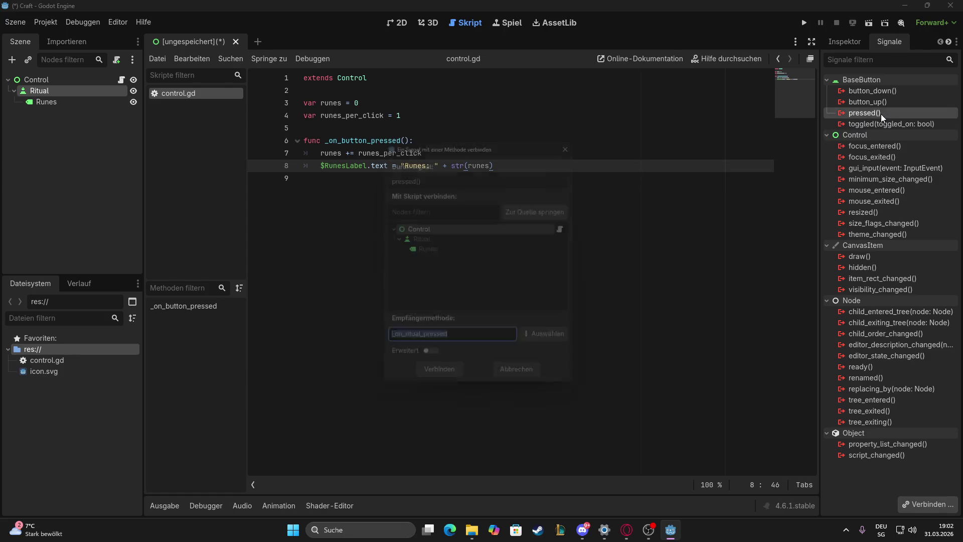
{"action": "left_click", "coordinate": [438, 236]}
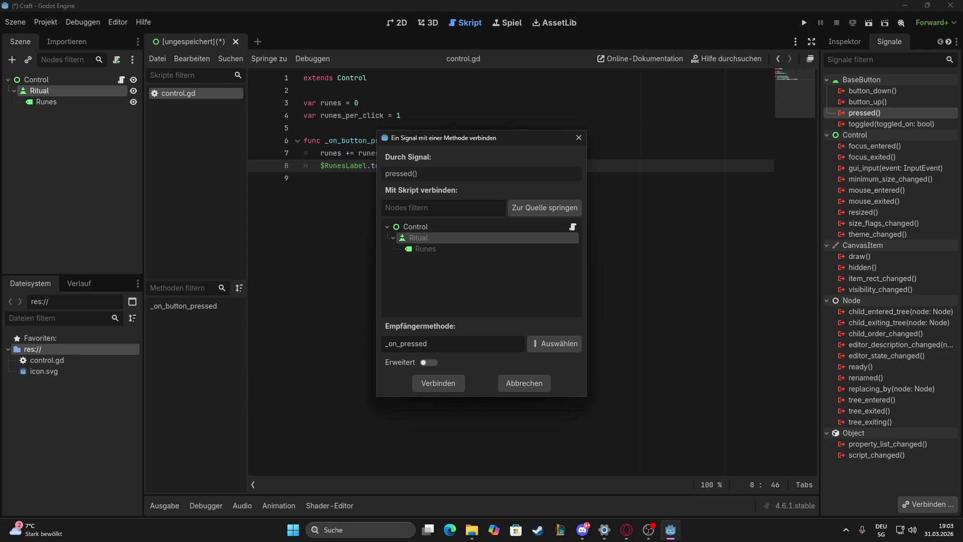
{"action": "left_click", "coordinate": [414, 226]}
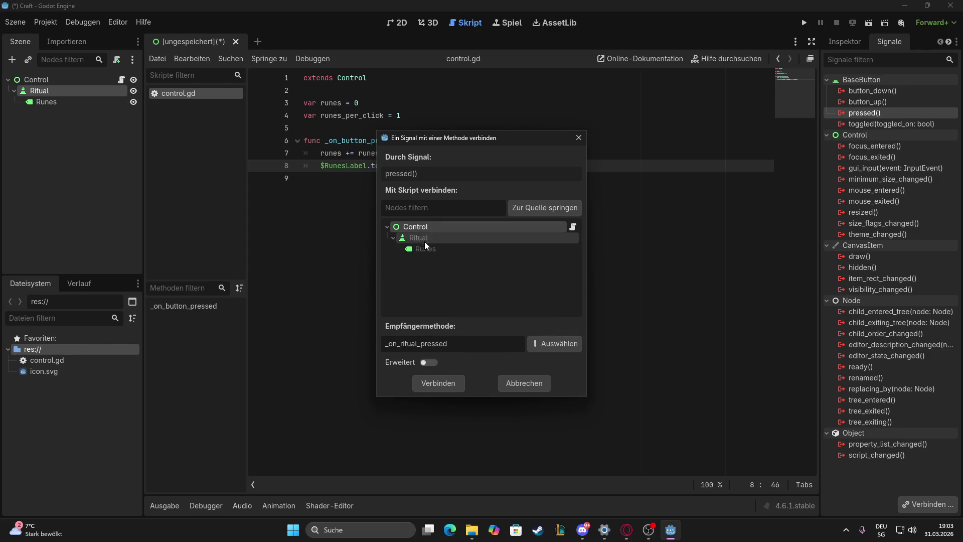
{"action": "left_click", "coordinate": [447, 383]}
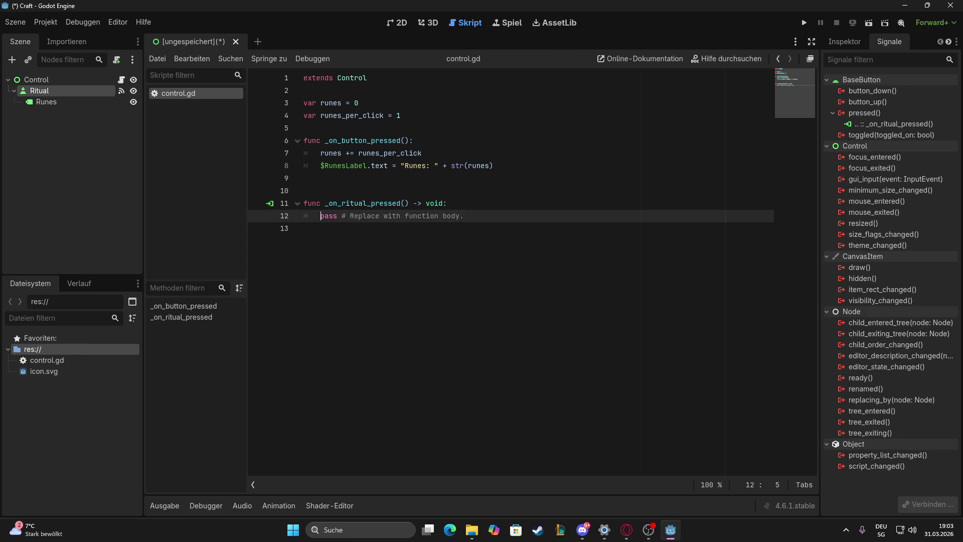
Replace the stub's pass body with the pasted rune-counting lines and screenshot the code
{"action": "left_click_drag", "start_coordinate": [325, 215], "coordinate": [467, 215]}
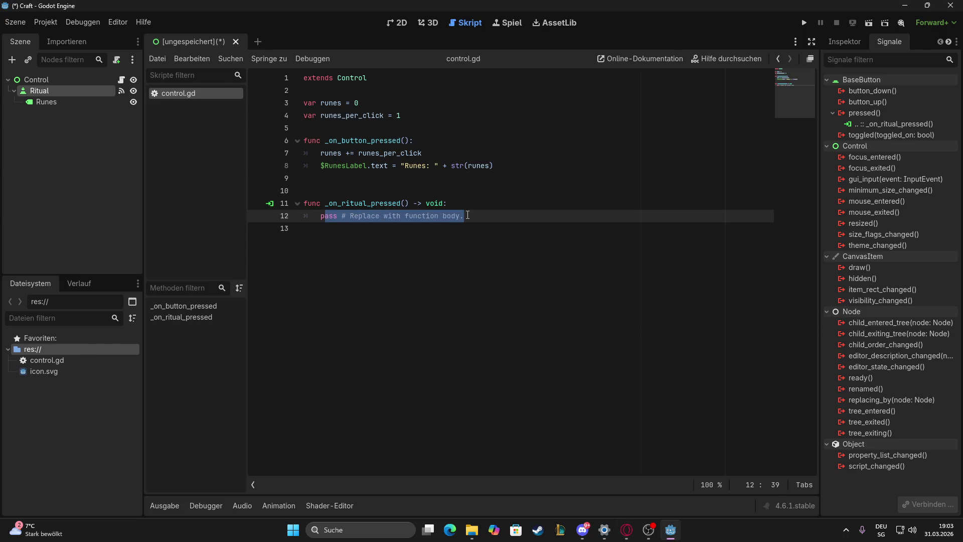
{"action": "key", "text": "BackSpace"}
{"action": "key", "text": "BackSpace"}
{"action": "type", "text": "runes += runes_per_click $Label.text = \"Runes: \" + str(runes)"}
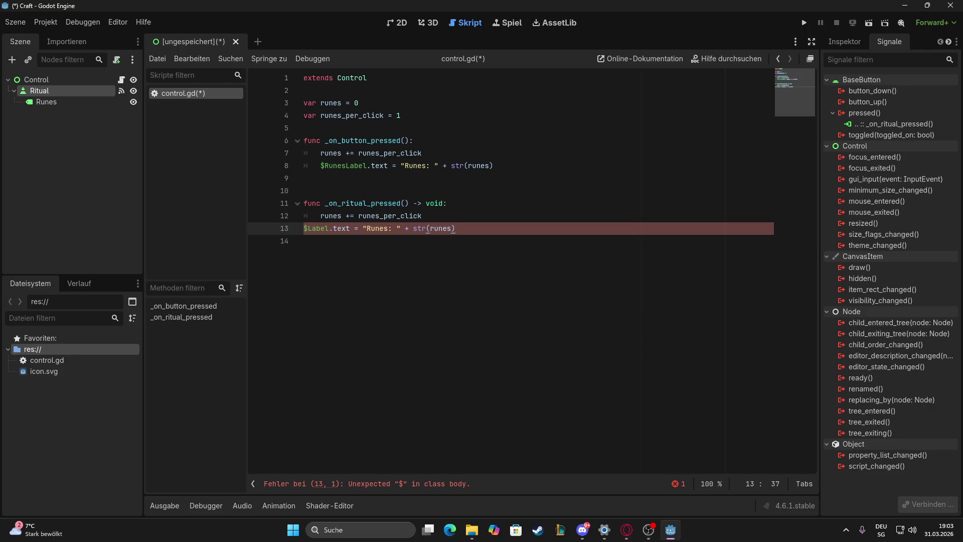
{"action": "key", "text": "super+shift+s"}
{"action": "mouse_move", "coordinate": [240, 39]}
{"action": "left_mouse_down"}
{"action": "mouse_move", "coordinate": [462, 167]}
{"action": "mouse_move", "coordinate": [805, 315]}
{"action": "left_mouse_up"}
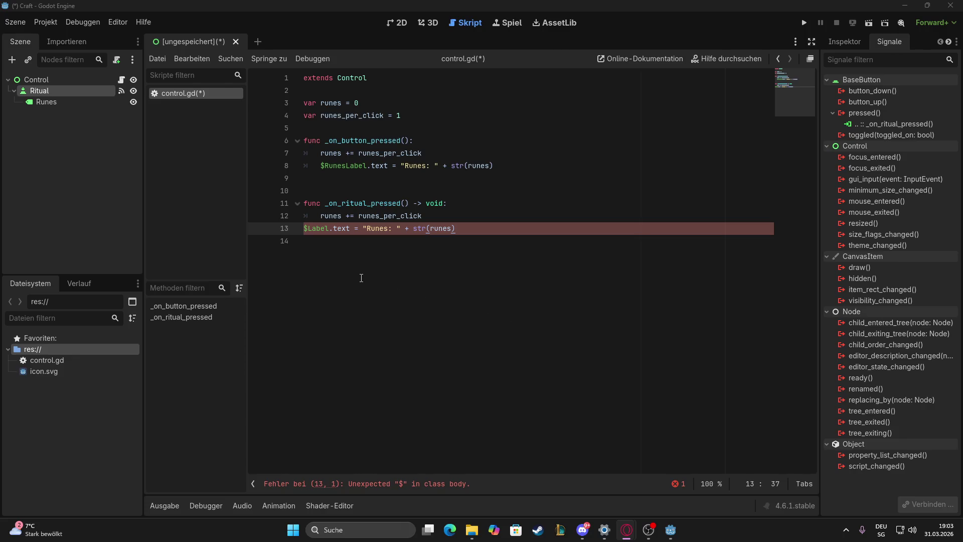
Delete the _on_ritual_pressed function on lines 10–13 and the leftover empty lines
{"action": "mouse_move", "coordinate": [455, 229]}
{"action": "left_mouse_down"}
{"action": "mouse_move", "coordinate": [299, 200]}
{"action": "mouse_move", "coordinate": [465, 234]}
{"action": "left_mouse_up"}
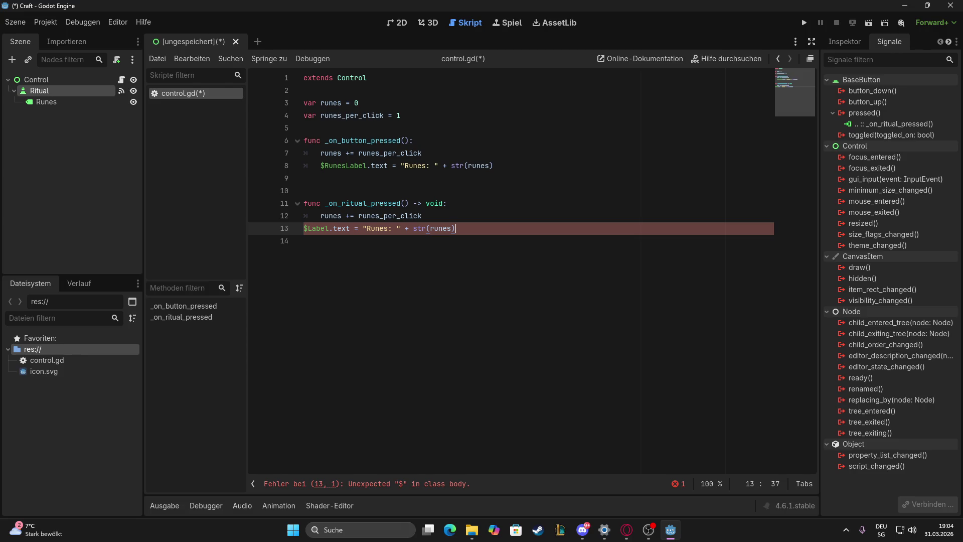
{"action": "left_click_drag", "start_coordinate": [466, 229], "coordinate": [287, 195]}
{"action": "key", "text": "BackSpace"}
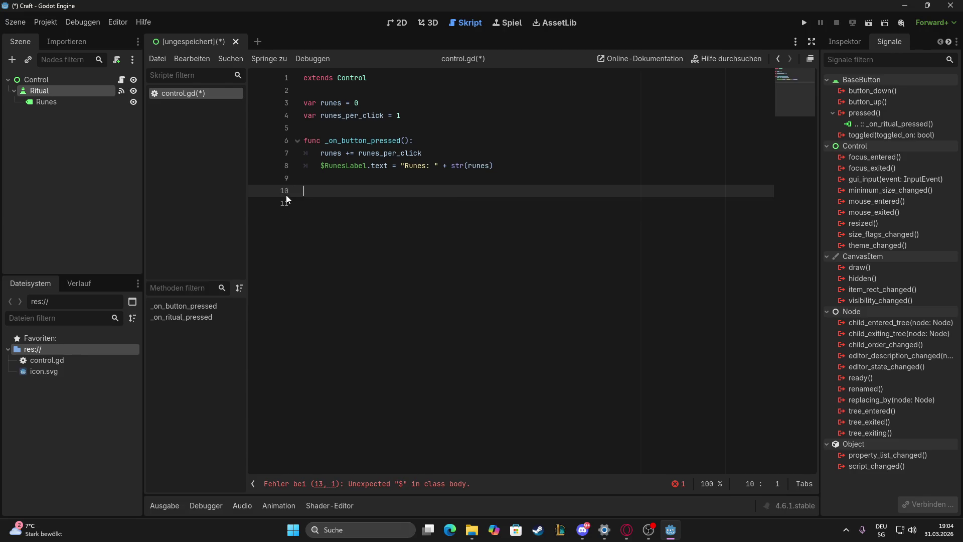
{"action": "key", "text": "BackSpace"}
{"action": "key", "text": "Delete"}
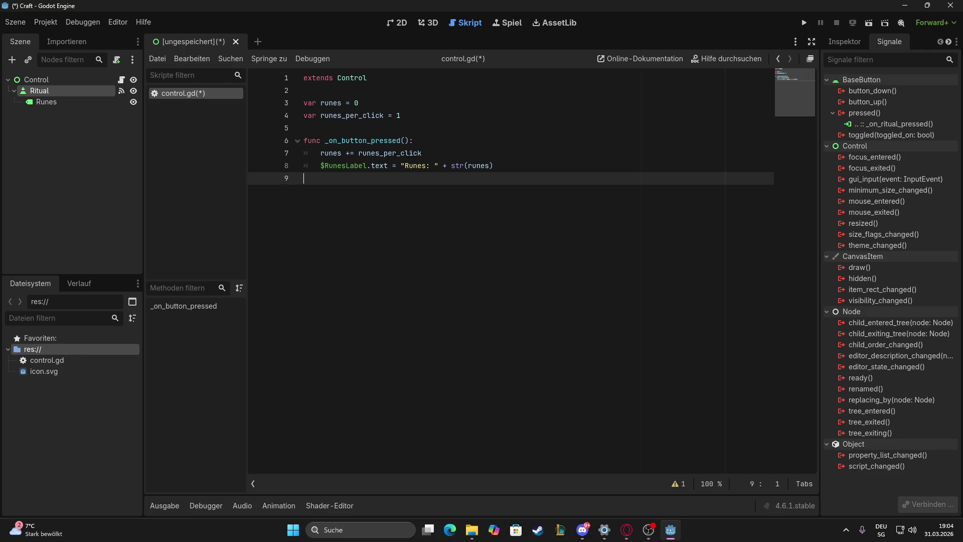
Open the Label class documentation from the Runes node's context menu, then return to control.gd
{"action": "left_click", "coordinate": [47, 103]}
{"action": "right_click", "coordinate": [47, 104]}
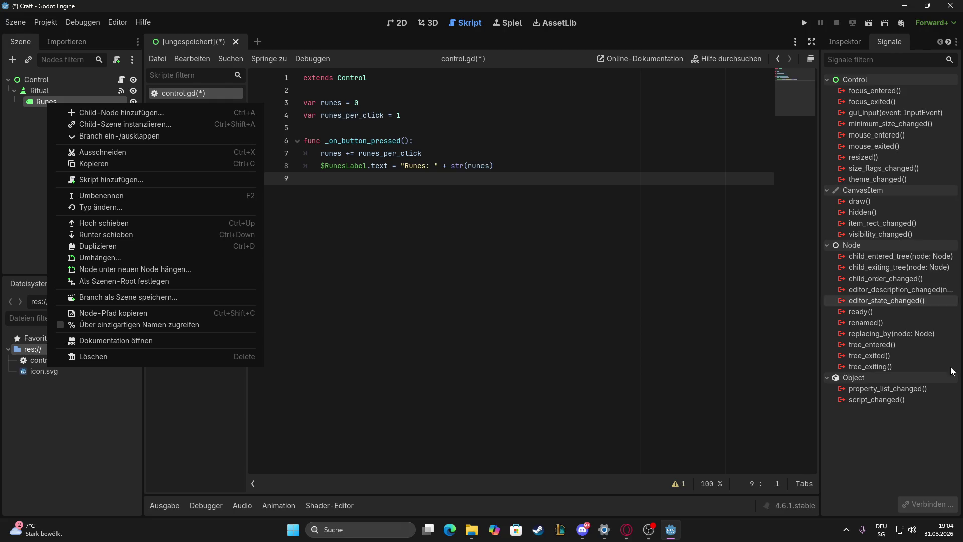
{"action": "left_click", "coordinate": [42, 99]}
{"action": "right_click", "coordinate": [43, 99]}
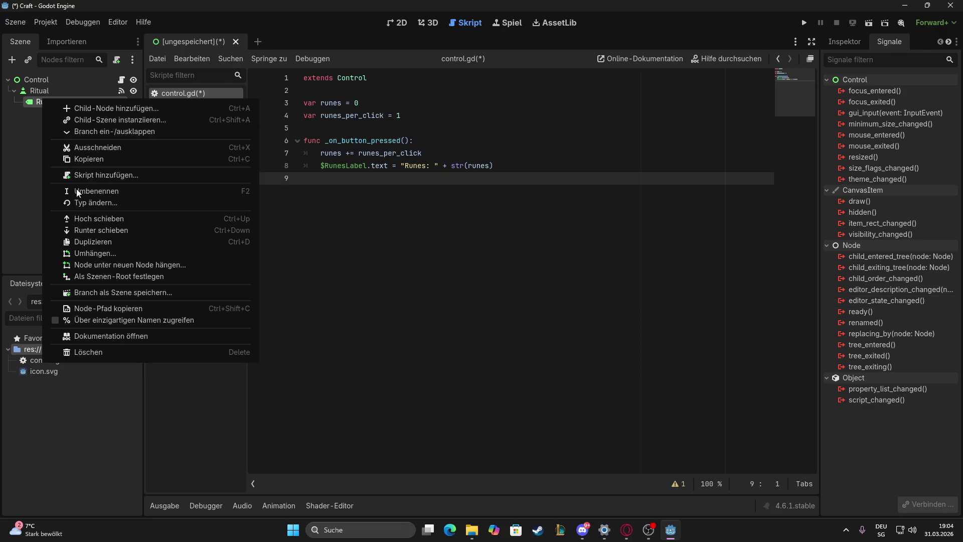
{"action": "left_click", "coordinate": [78, 191]}
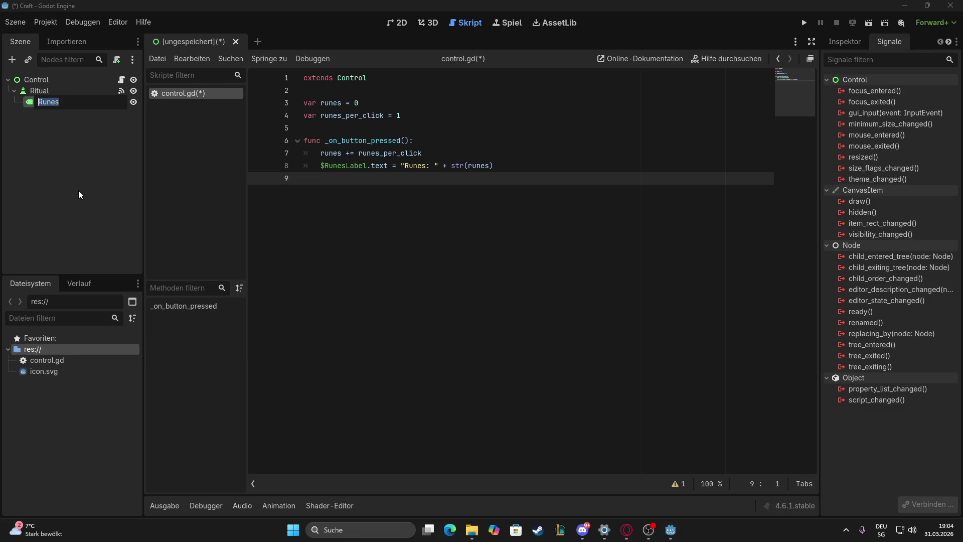
{"action": "right_click", "coordinate": [43, 101]}
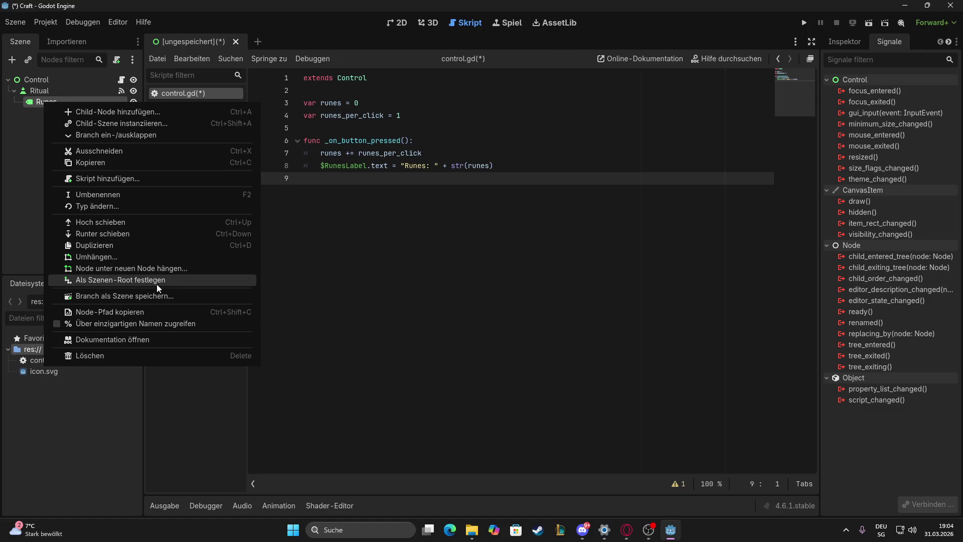
{"action": "left_click", "coordinate": [141, 341]}
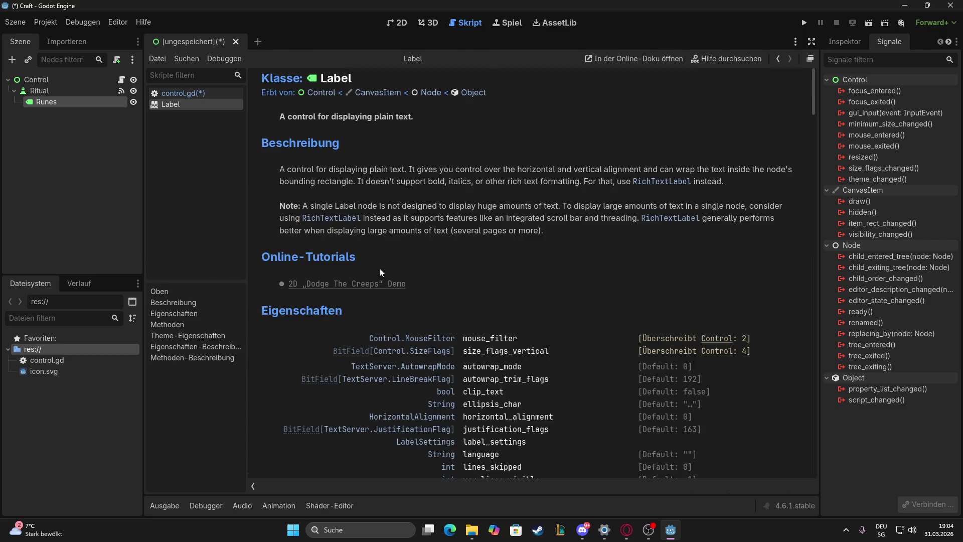
{"action": "left_click", "coordinate": [782, 59]}
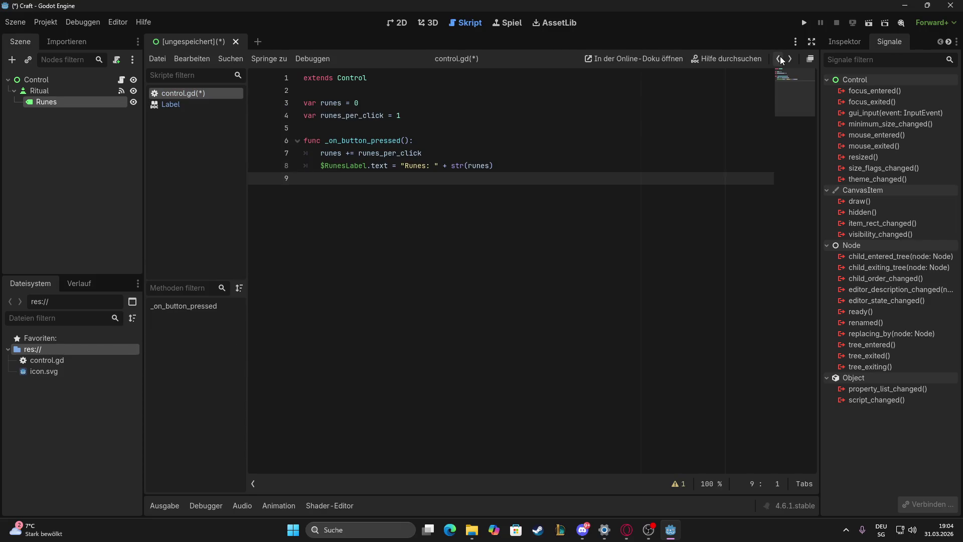
Open Typ ändern for the Runes node and cancel it without changing the type
{"action": "right_click", "coordinate": [68, 104]}
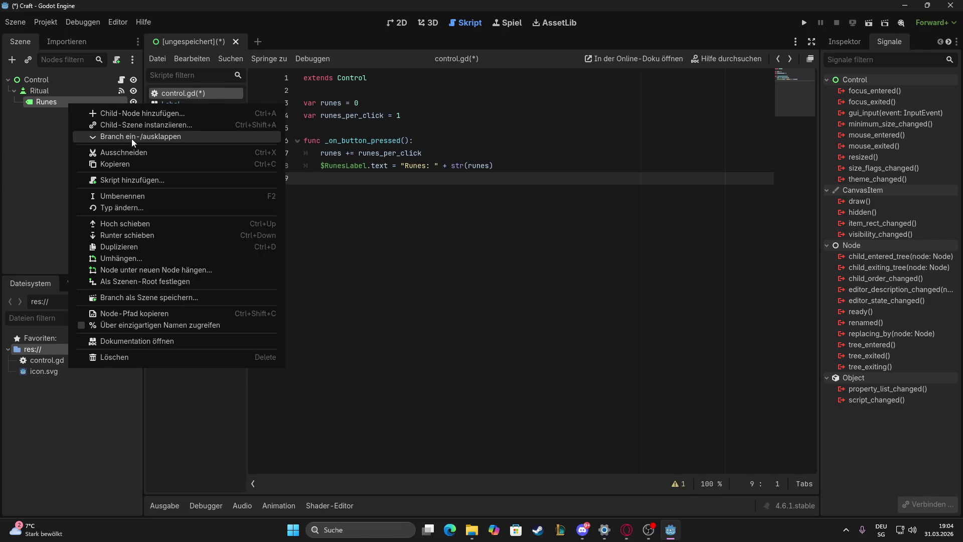
{"action": "left_click", "coordinate": [140, 204]}
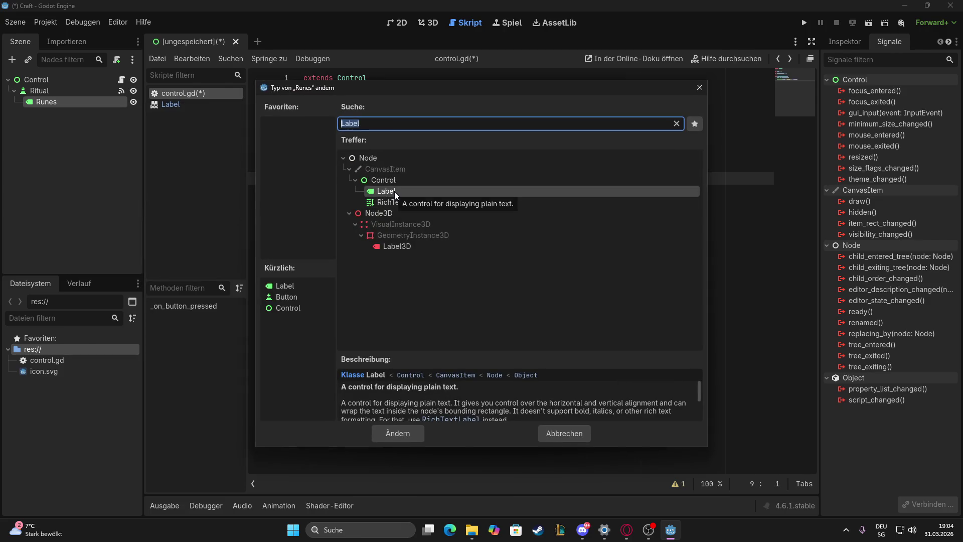
{"action": "left_click", "coordinate": [394, 192]}
{"action": "key", "text": "Escape"}
{"action": "right_click", "coordinate": [38, 103]}
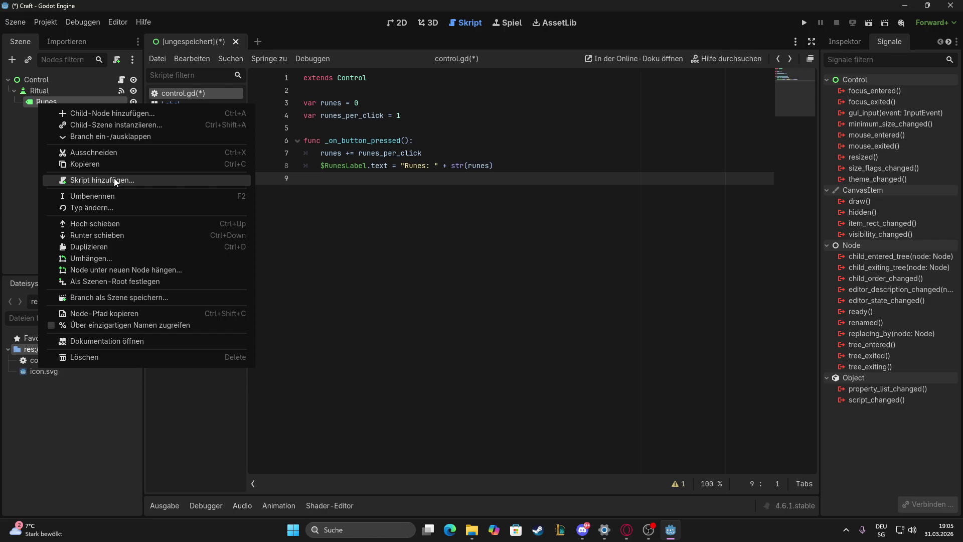
{"action": "left_click", "coordinate": [111, 194]}
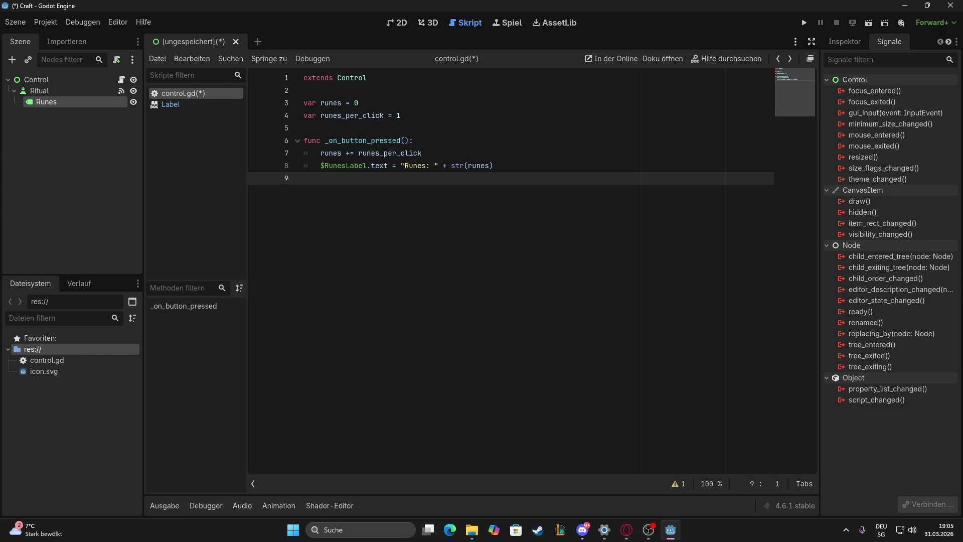
{"action": "key", "text": "super+shift+s"}
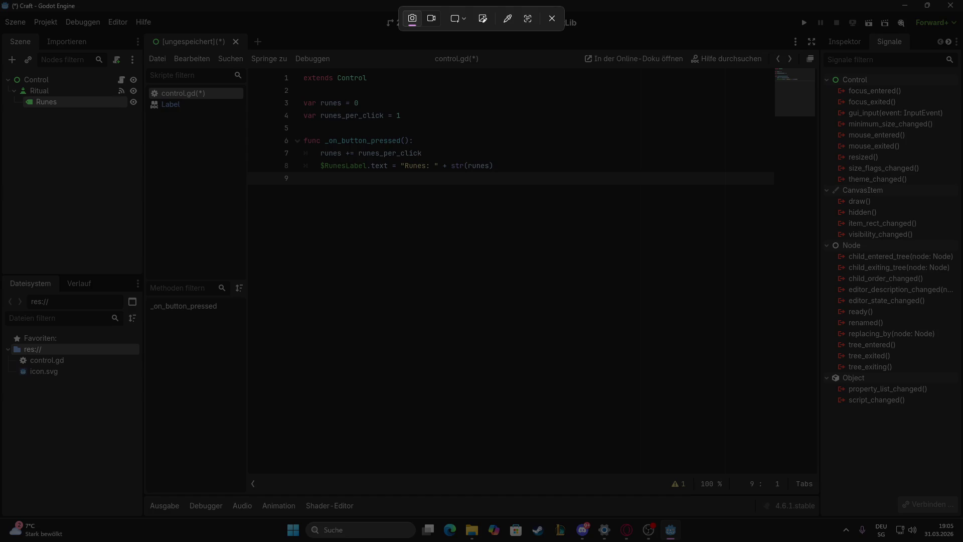
{"action": "mouse_move", "coordinate": [6, 48]}
{"action": "left_mouse_down"}
{"action": "mouse_move", "coordinate": [428, 177]}
{"action": "mouse_move", "coordinate": [725, 240]}
{"action": "mouse_move", "coordinate": [817, 233]}
{"action": "left_mouse_up"}
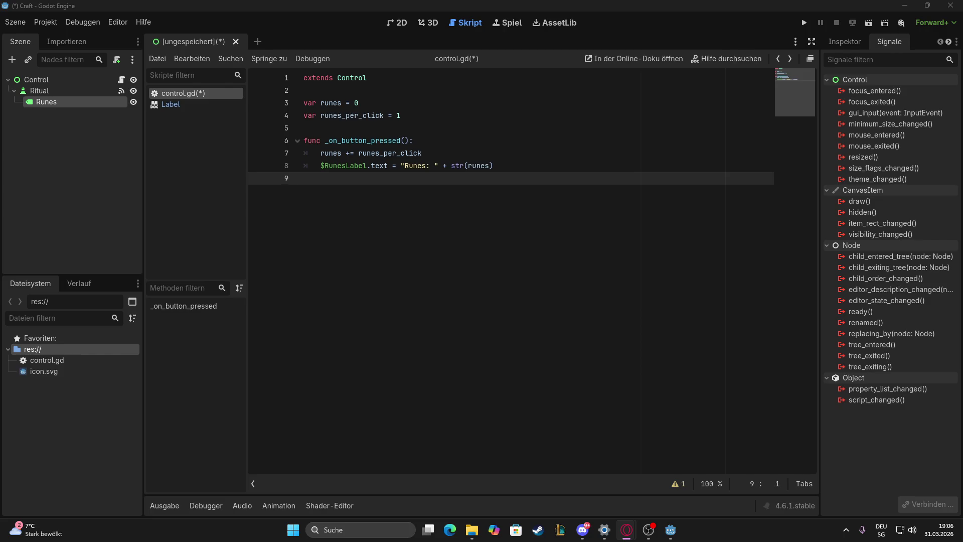
{"action": "left_click_drag", "start_coordinate": [320, 166], "coordinate": [512, 163]}
Make line 8 set $Runes.text, rename the handler to _on_Ritual_pressed, and start saving the scene
{"action": "type", "text": "$Runes.text = \"Runes: \" + str(runes)"}
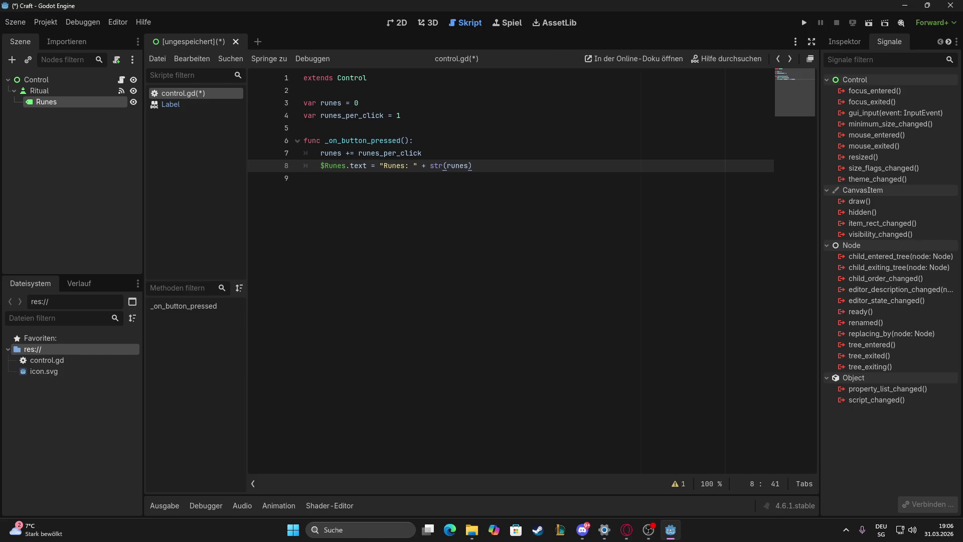
{"action": "key", "text": "alt+Tab"}
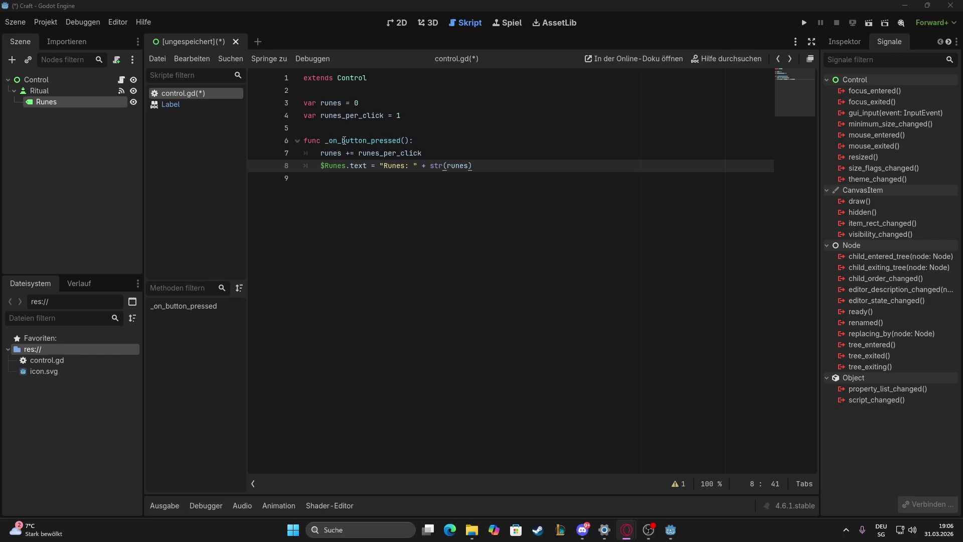
{"action": "left_click_drag", "start_coordinate": [343, 140], "coordinate": [367, 141]}
{"action": "type", "text": "Rit"}
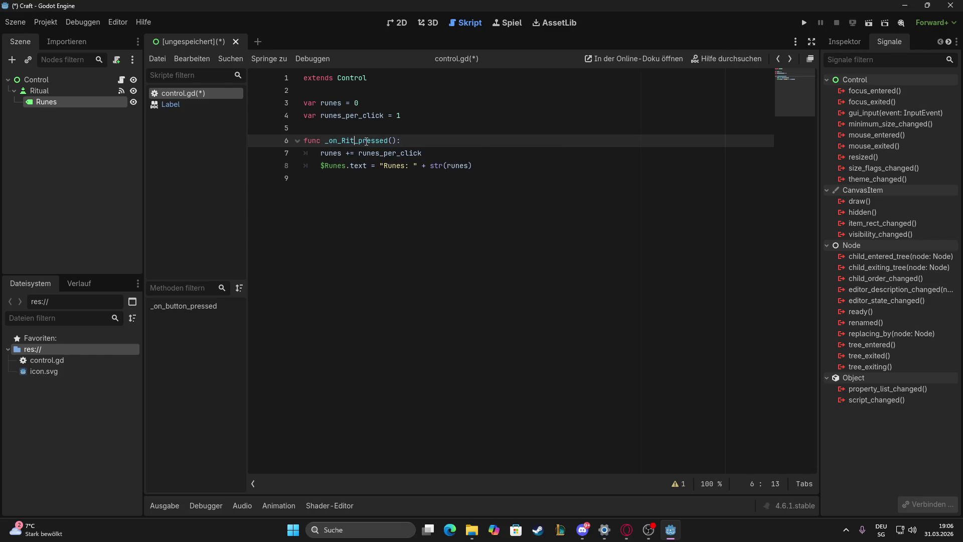
{"action": "type", "text": "ual"}
{"action": "left_click", "coordinate": [421, 200]}
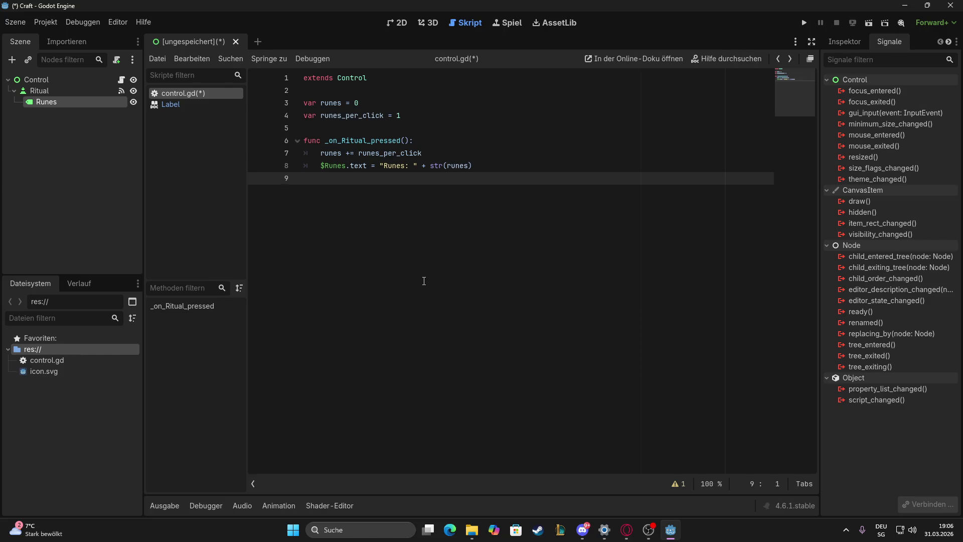
{"action": "key", "text": "ctrl+s"}
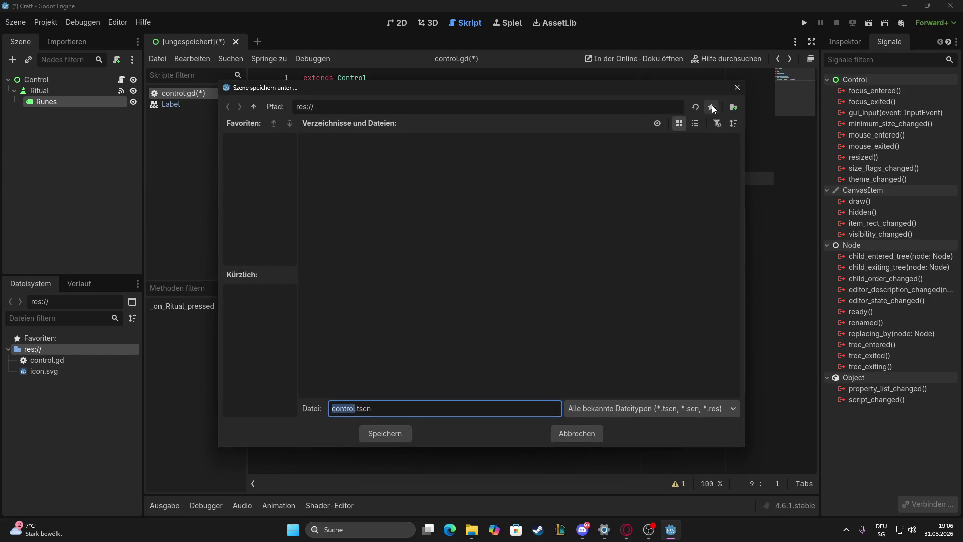
Dismiss the first dialog, deselect Runes, and save the scene as control.tscn in res://
{"action": "left_click", "coordinate": [737, 88]}
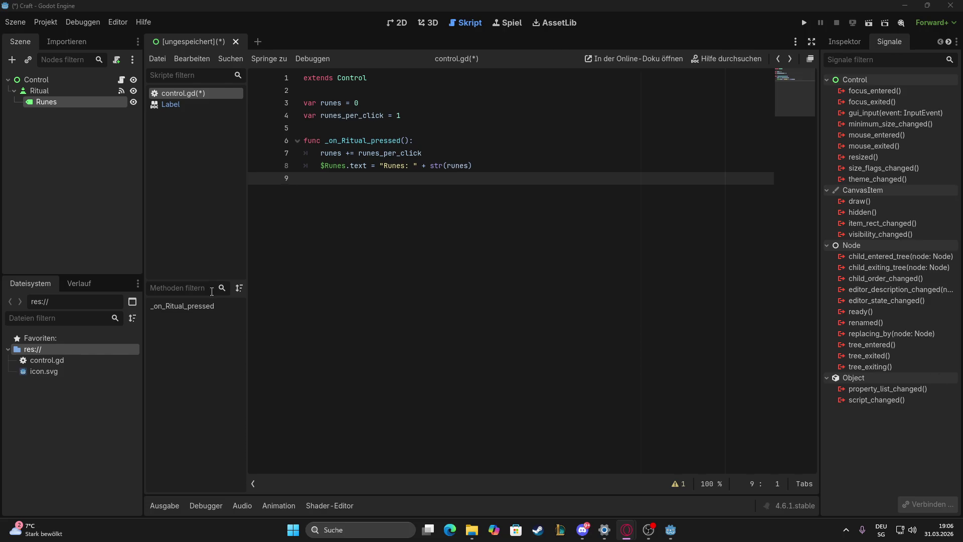
{"action": "left_click", "coordinate": [64, 241]}
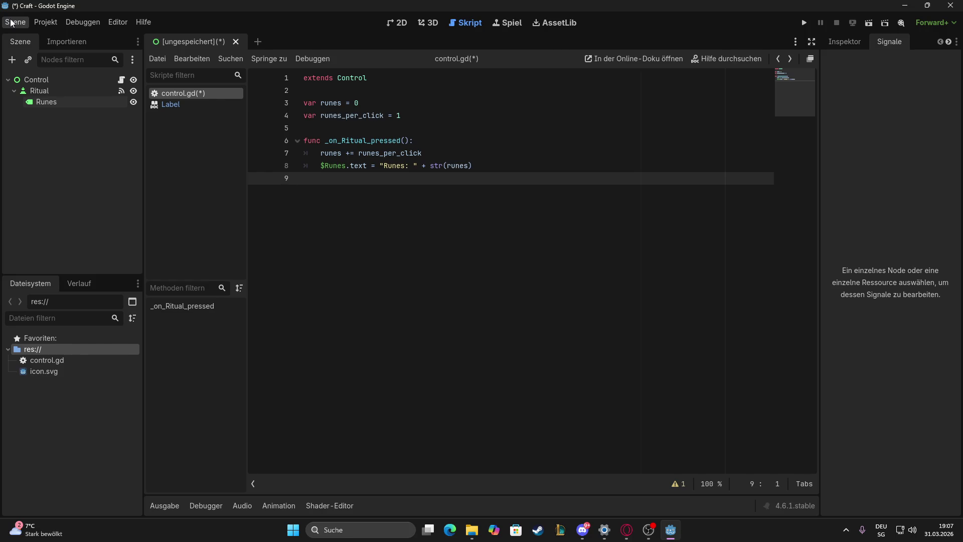
{"action": "key", "text": "ctrl+s"}
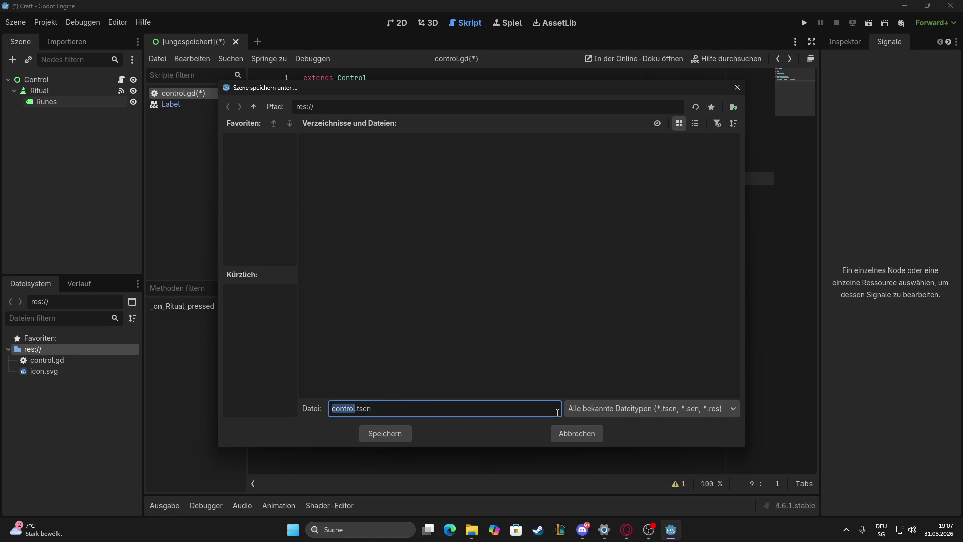
{"action": "left_click", "coordinate": [320, 107]}
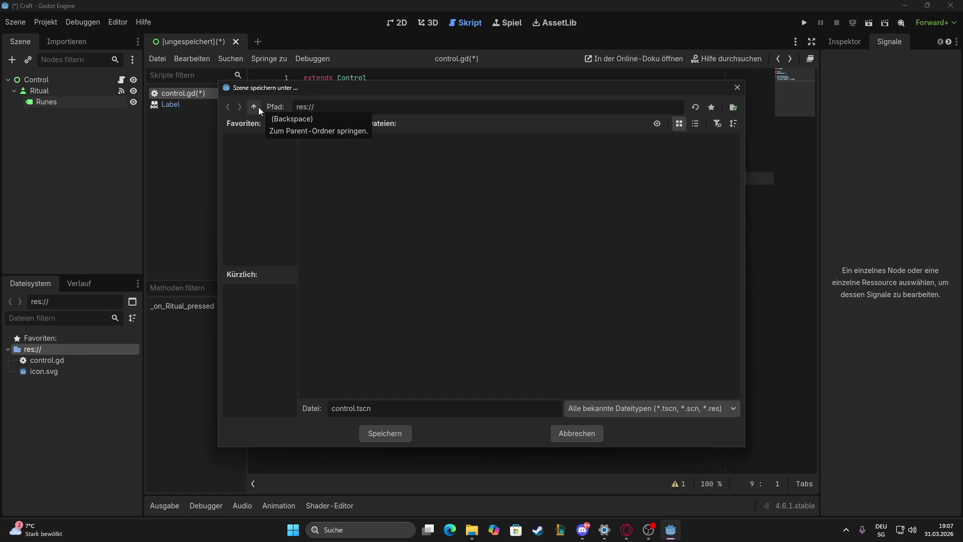
{"action": "left_click", "coordinate": [385, 435]}
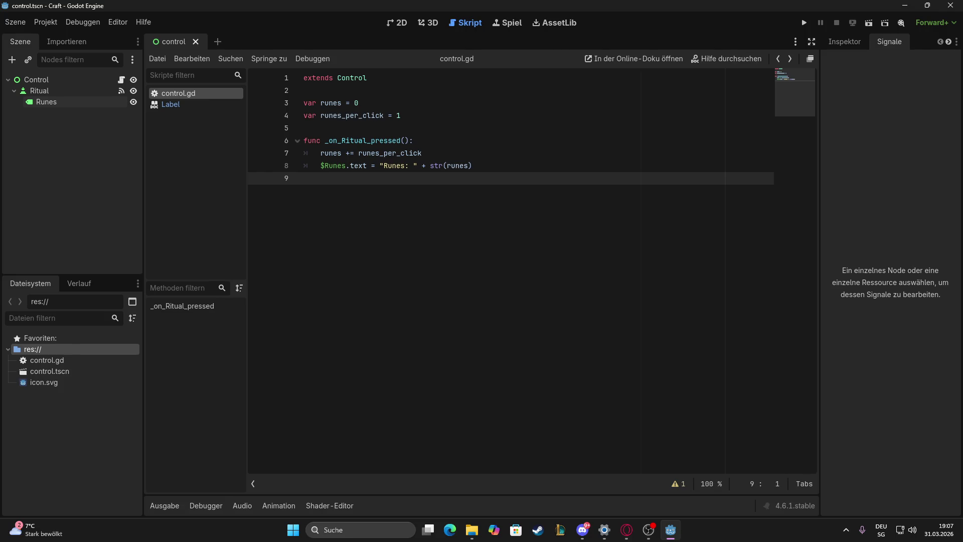
Check the signals on Control, Ritual and Runes, including Ritual's pressed connection, then run the project
{"action": "key", "text": "alt+Tab"}
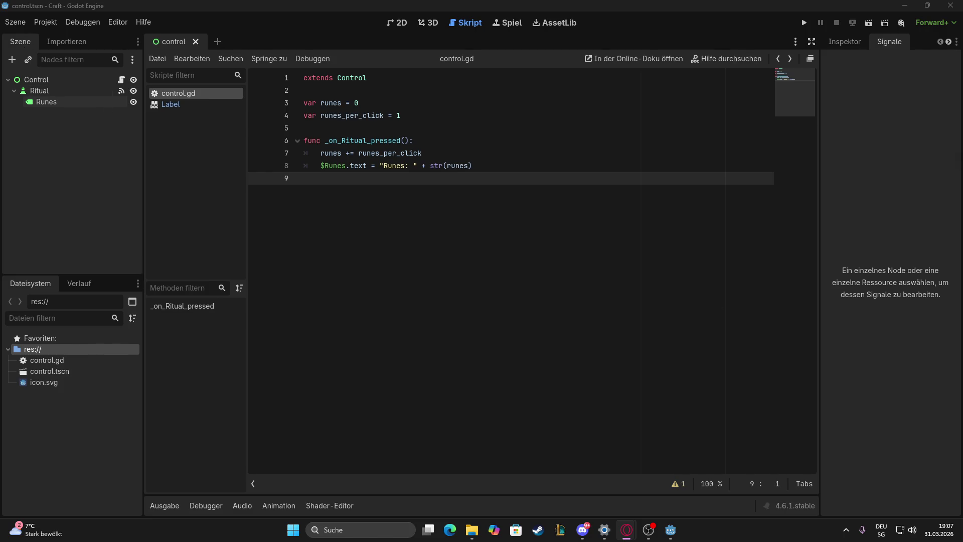
{"action": "left_click", "coordinate": [82, 180]}
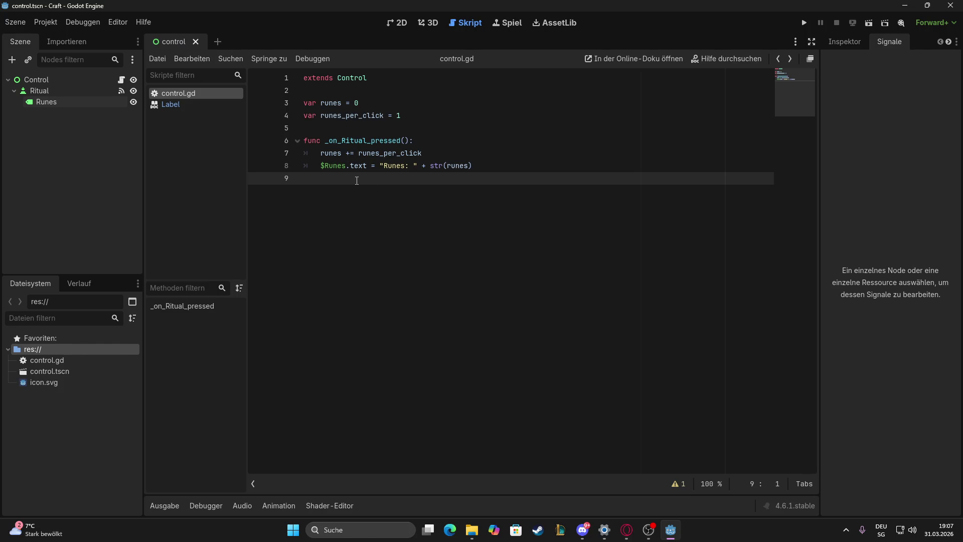
{"action": "left_click", "coordinate": [34, 81]}
{"action": "left_click", "coordinate": [40, 91]}
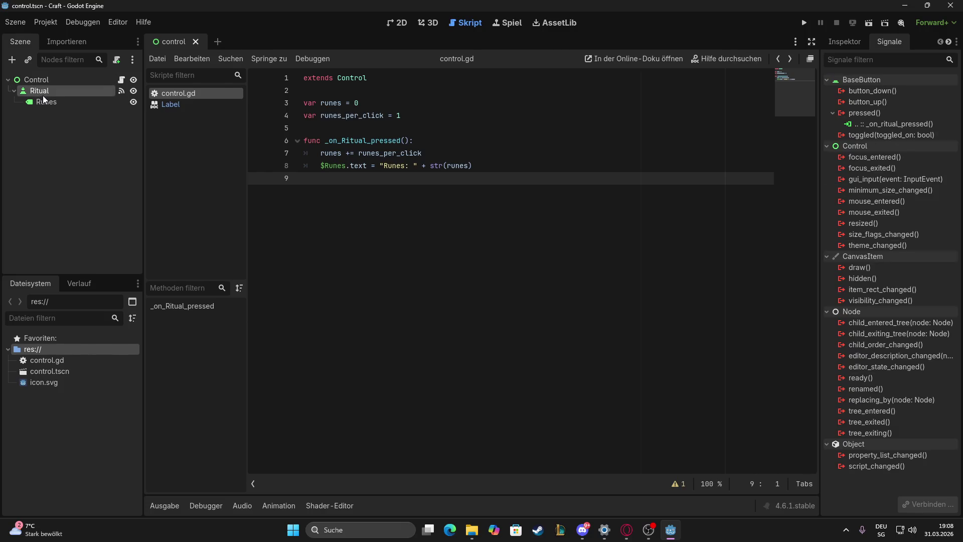
{"action": "left_click", "coordinate": [46, 103]}
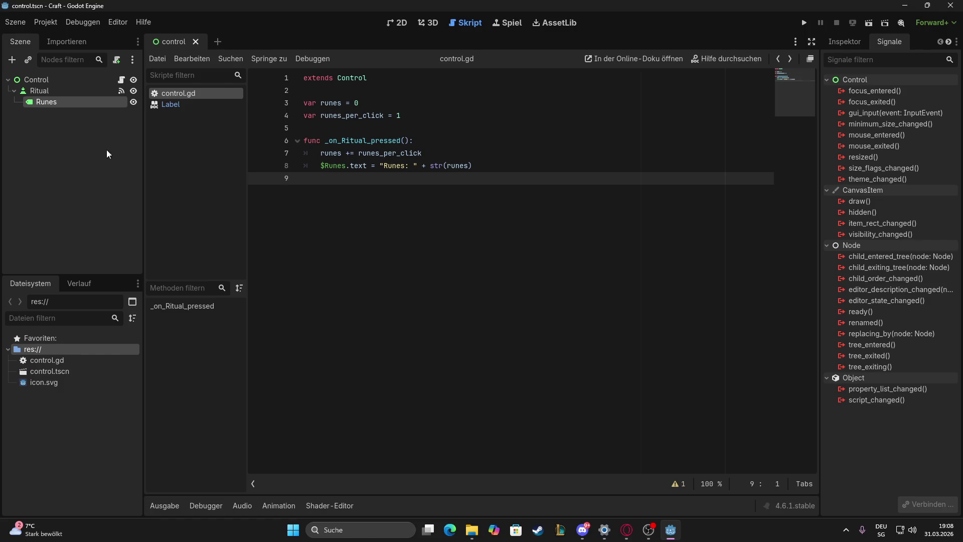
{"action": "left_click", "coordinate": [804, 23]}
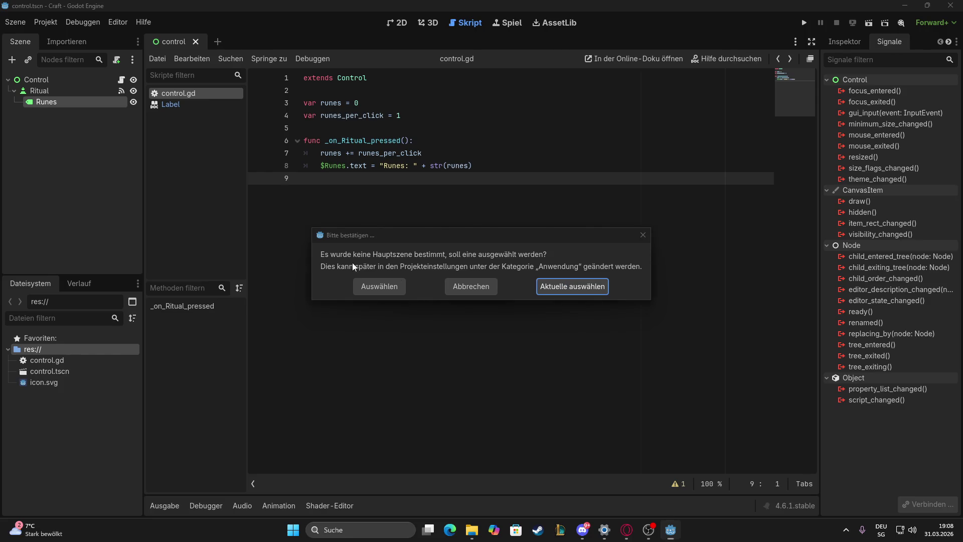
Screenshot the no-main-scene prompt, then choose the current scene as main to launch Craft
{"action": "key", "text": "super+shift+s"}
{"action": "left_click_drag", "start_coordinate": [302, 223], "coordinate": [638, 291]}
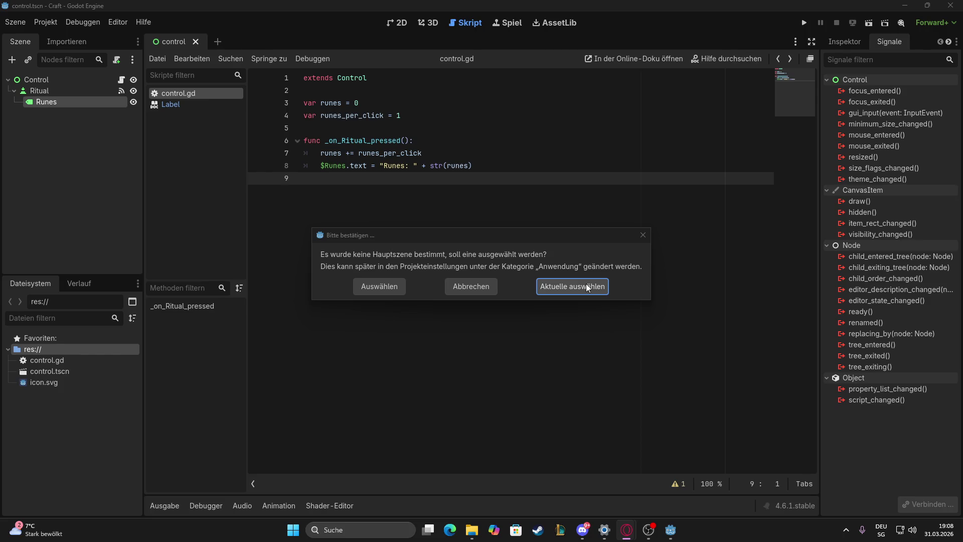
{"action": "left_click", "coordinate": [588, 287]}
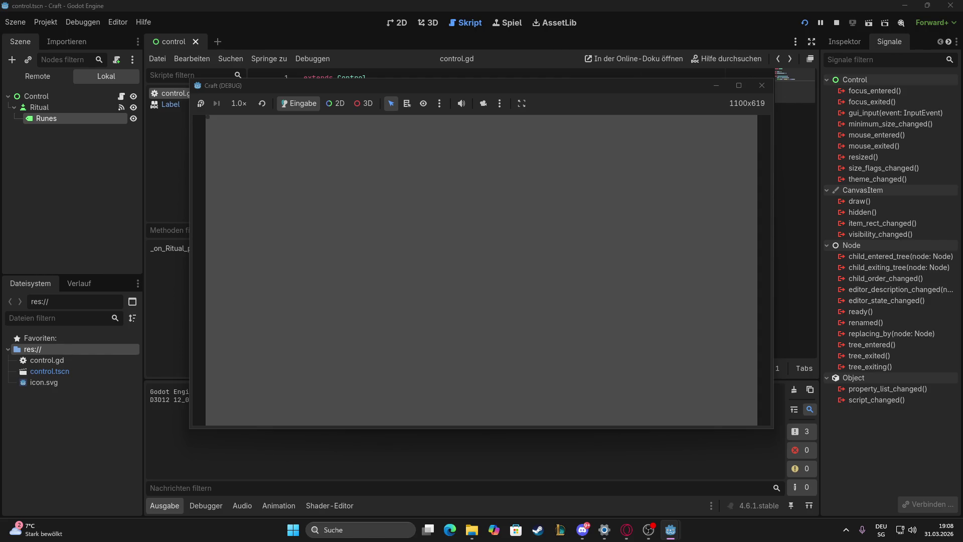
{"action": "left_click", "coordinate": [626, 530]}
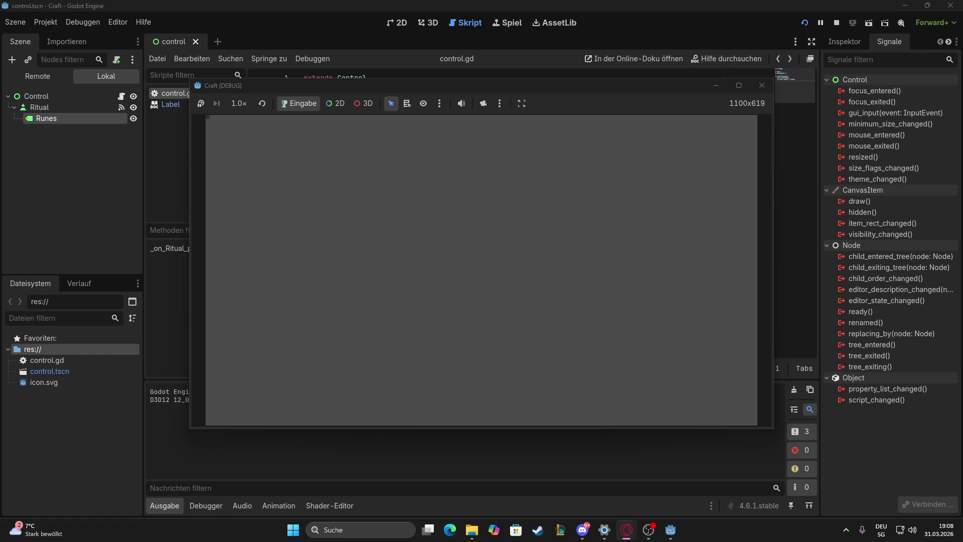
Screenshot the running Craft debug window, then close it to stop the game
{"action": "key", "text": "shift+super+s"}
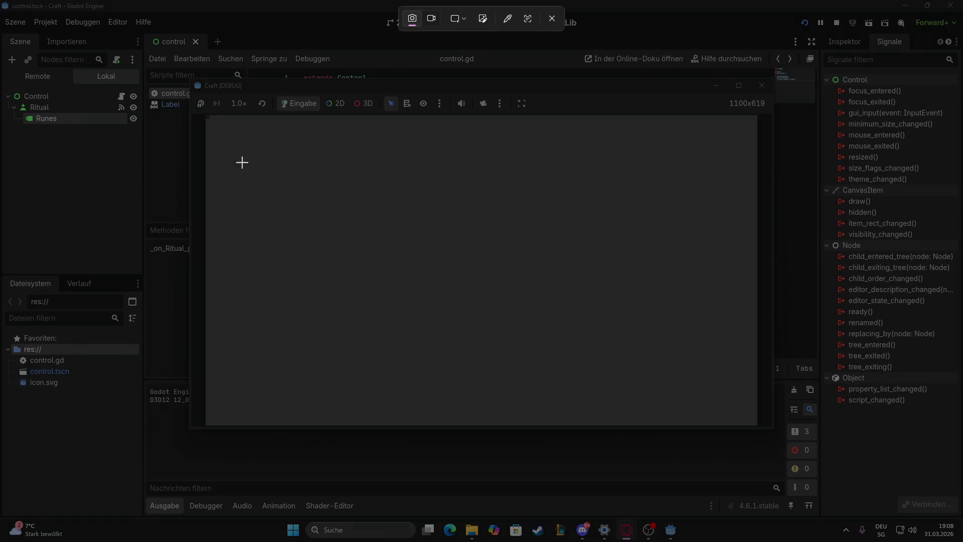
{"action": "mouse_move", "coordinate": [191, 75]}
{"action": "left_mouse_down"}
{"action": "mouse_move", "coordinate": [506, 218]}
{"action": "mouse_move", "coordinate": [785, 418]}
{"action": "mouse_move", "coordinate": [773, 430]}
{"action": "left_mouse_up"}
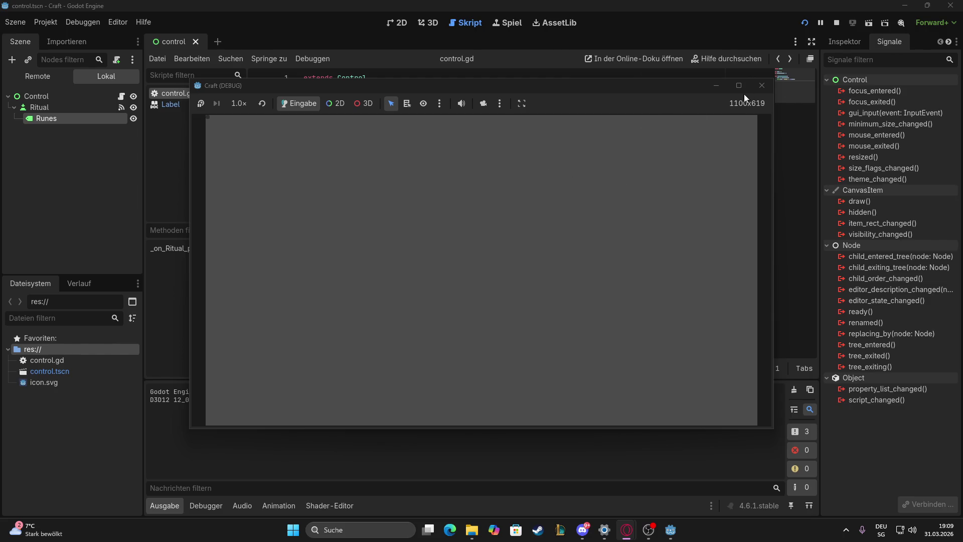
{"action": "left_click", "coordinate": [762, 85]}
{"action": "left_click", "coordinate": [119, 21]}
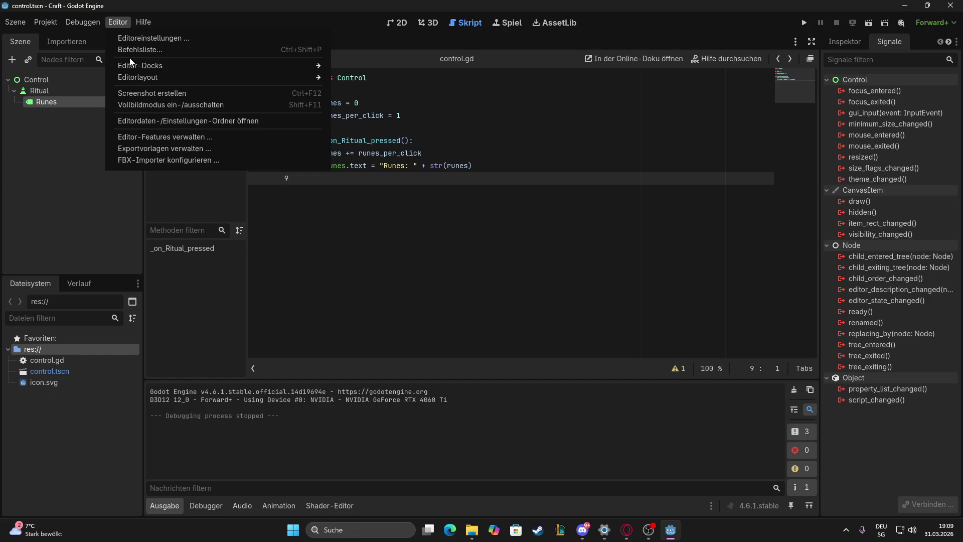
{"action": "left_click", "coordinate": [152, 43]}
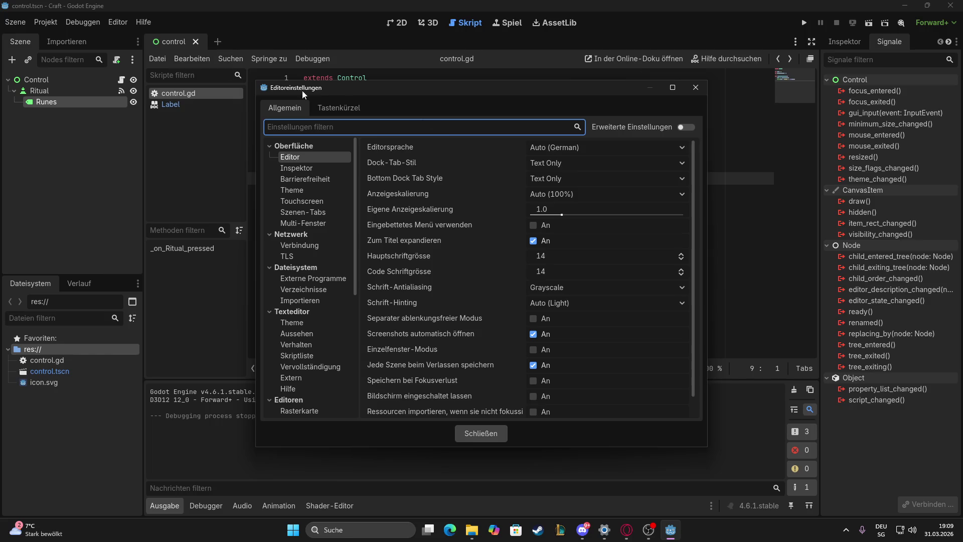
{"action": "left_click", "coordinate": [696, 87]}
{"action": "left_click", "coordinate": [120, 22]}
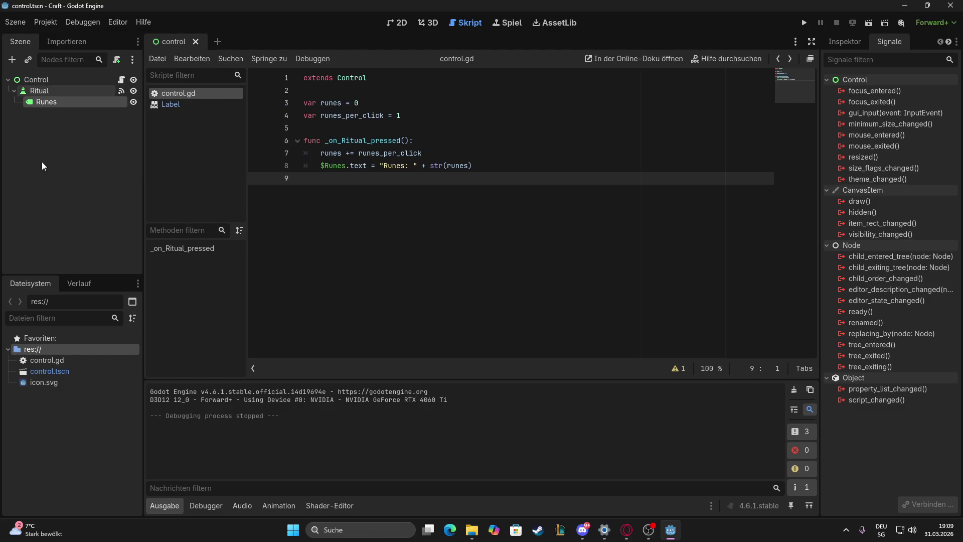
{"action": "left_click", "coordinate": [39, 125]}
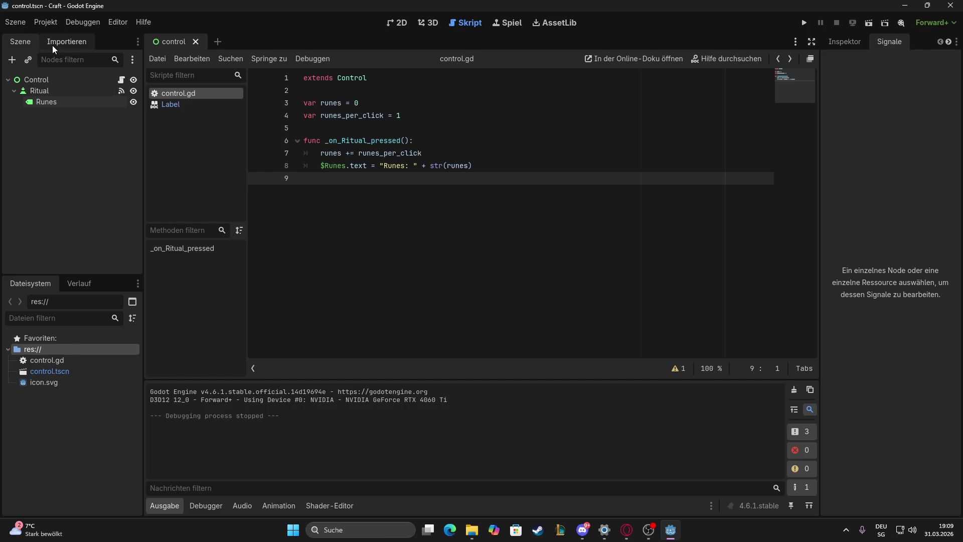
Open the editor data and settings folder from the Editor menu, then close Explorer
{"action": "left_click", "coordinate": [109, 26]}
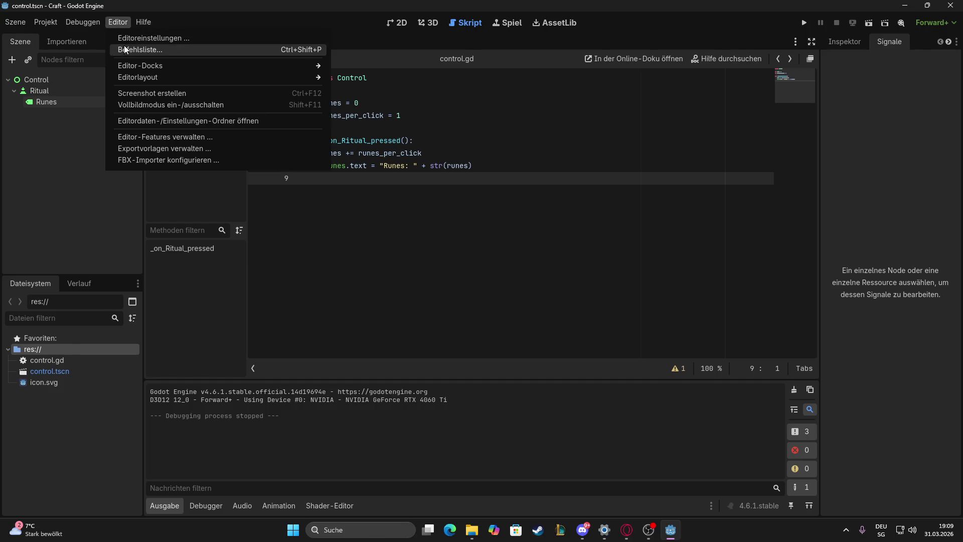
{"action": "mouse_move", "coordinate": [135, 65]}
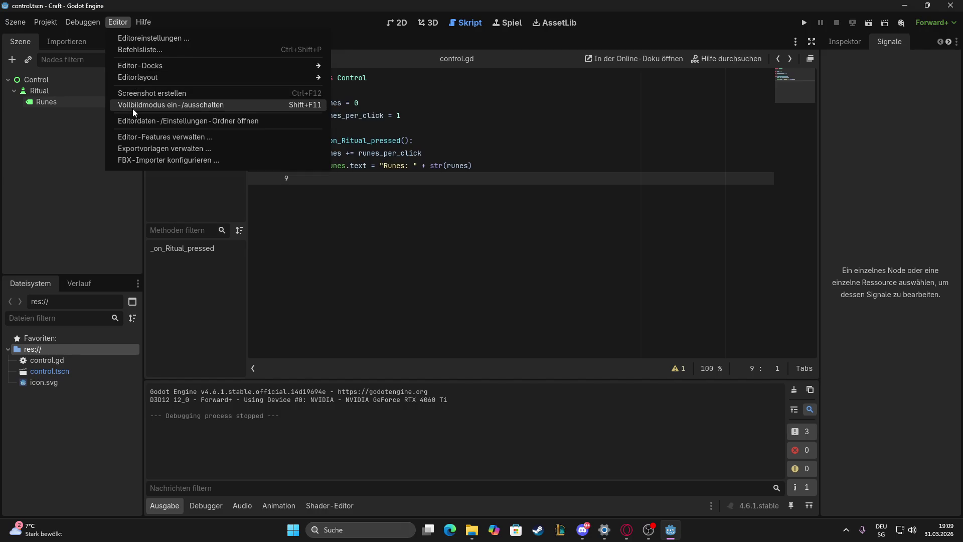
{"action": "left_click", "coordinate": [132, 121]}
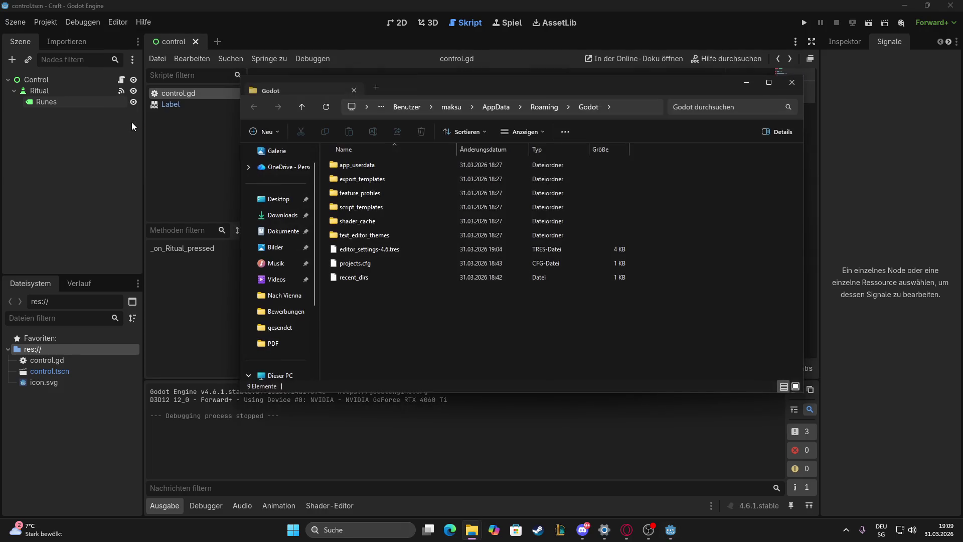
{"action": "left_click", "coordinate": [792, 83]}
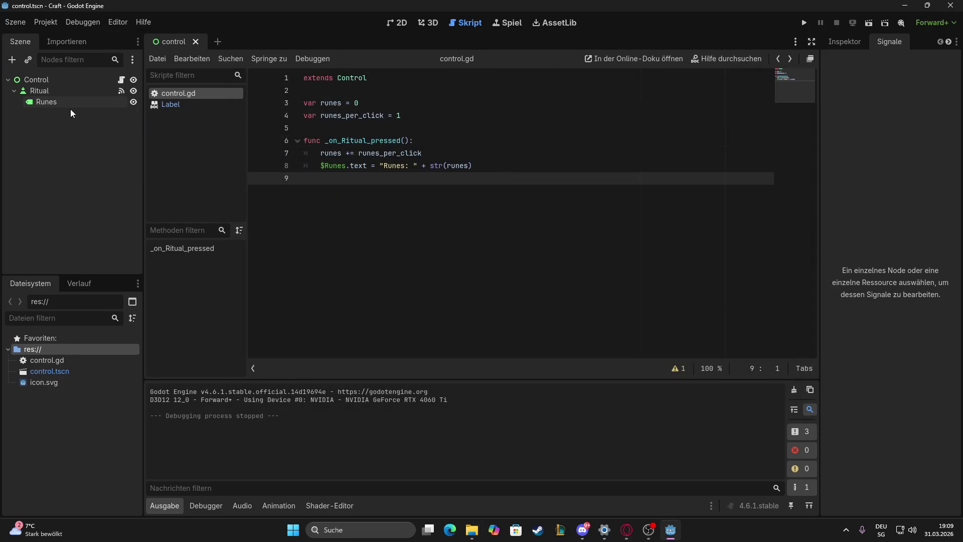
Close the Label class documentation and return to _on_Ritual_pressed in control.gd
{"action": "left_click", "coordinate": [185, 103]}
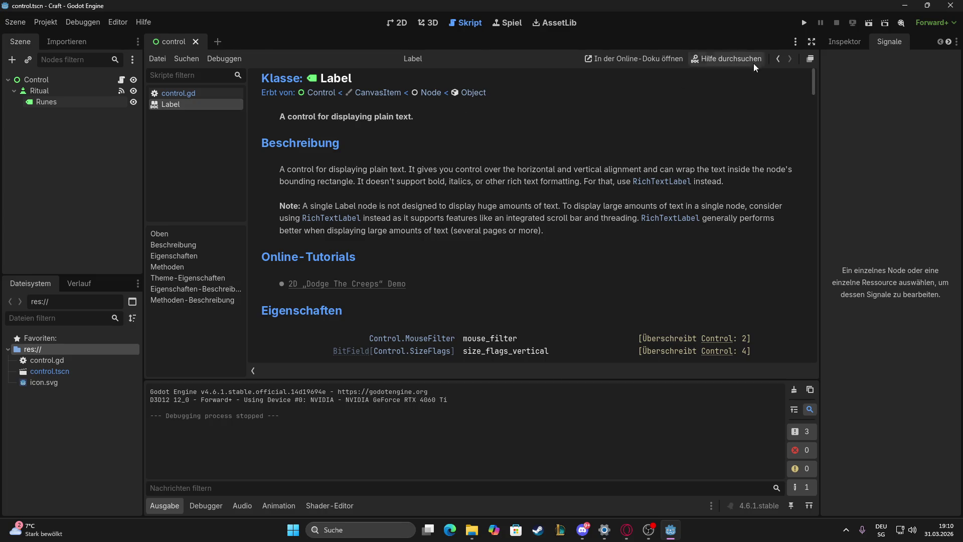
{"action": "left_click", "coordinate": [778, 59]}
{"action": "right_click", "coordinate": [167, 102]}
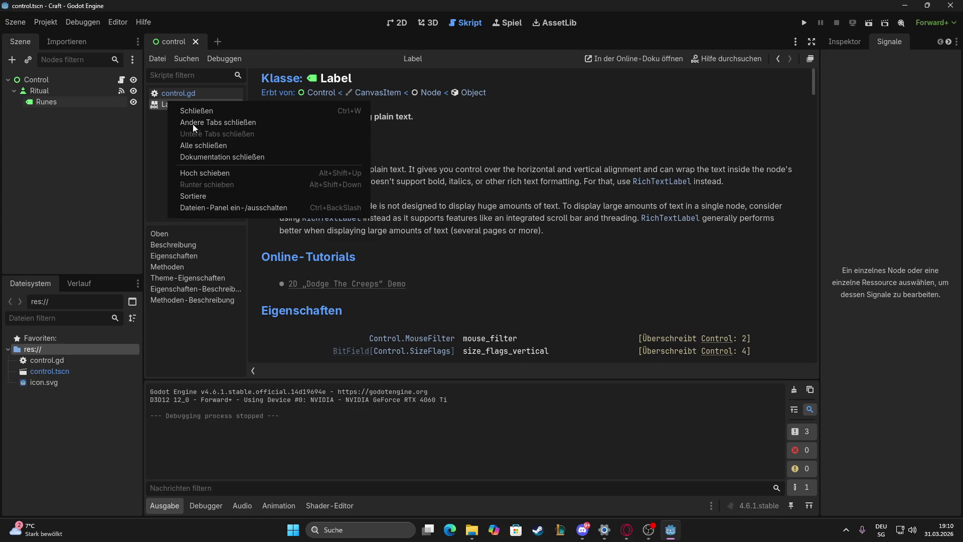
{"action": "left_click", "coordinate": [194, 110]}
{"action": "left_click", "coordinate": [185, 246]}
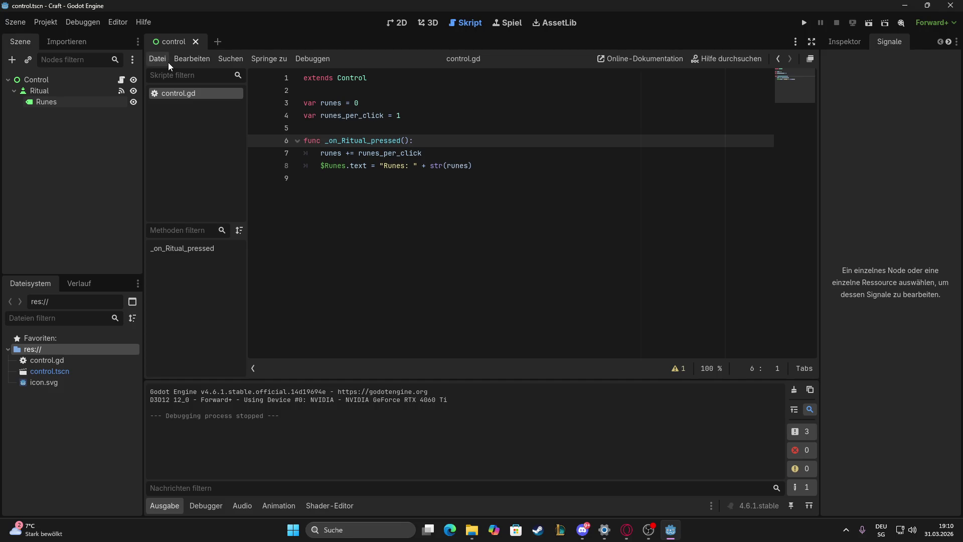
Look over the Editor Docks options, then bring OBS Studio to the front
{"action": "left_click", "coordinate": [117, 22]}
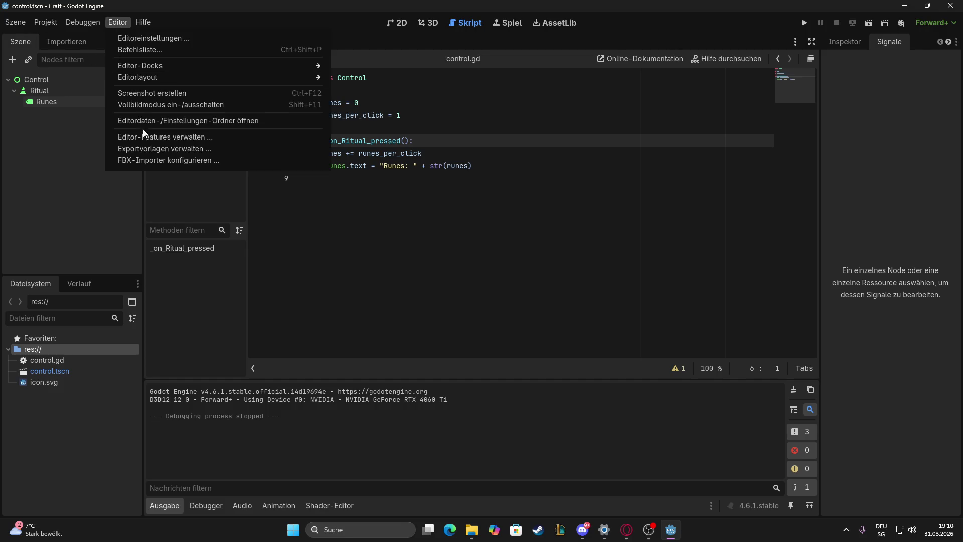
{"action": "mouse_move", "coordinate": [157, 73]}
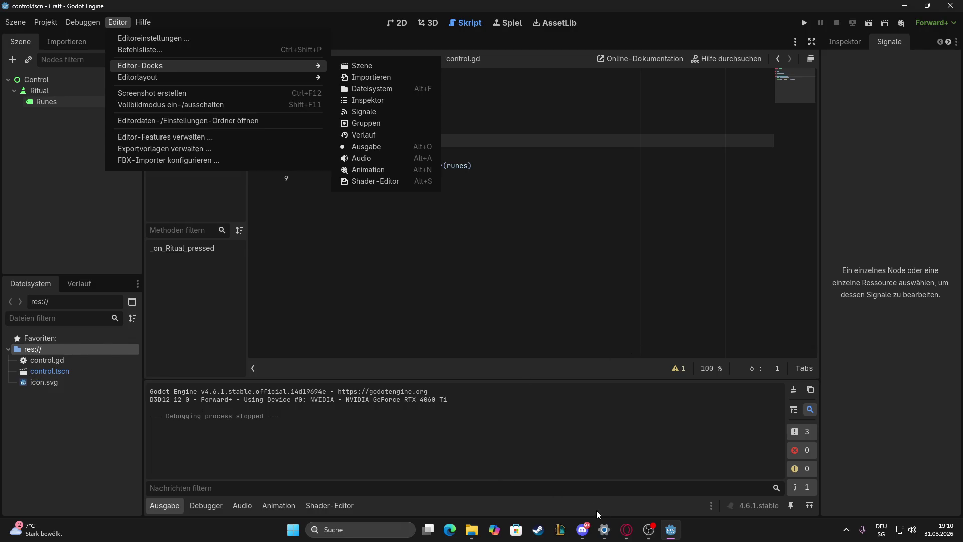
{"action": "left_click", "coordinate": [648, 530]}
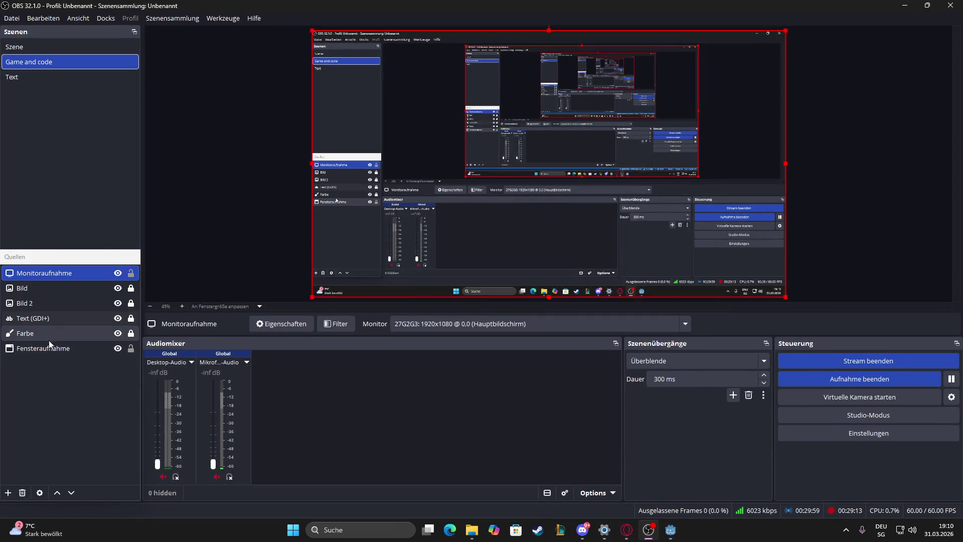
Move the Fensteraufnahme source above Bild and hide it
{"action": "left_click_drag", "start_coordinate": [38, 348], "coordinate": [34, 273]}
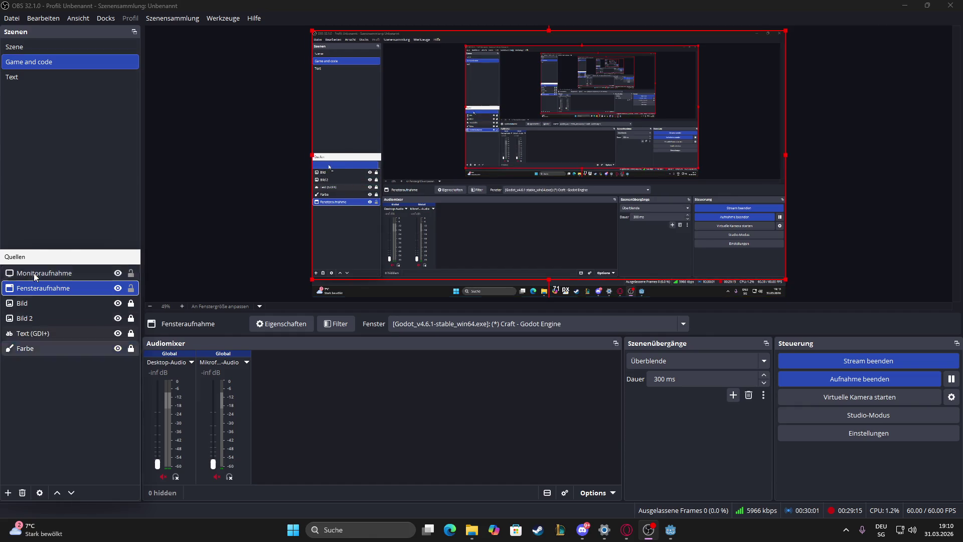
{"action": "left_click", "coordinate": [50, 300]}
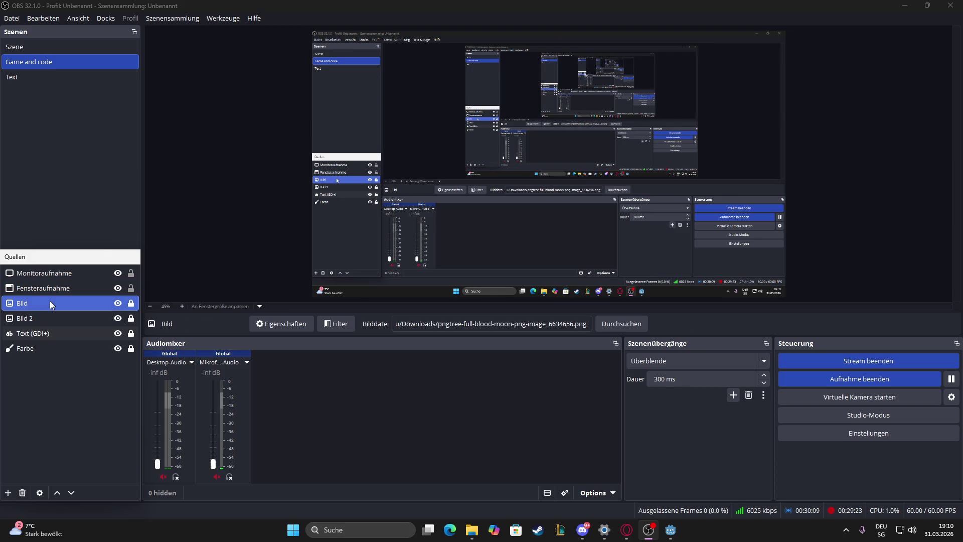
{"action": "left_click", "coordinate": [49, 293]}
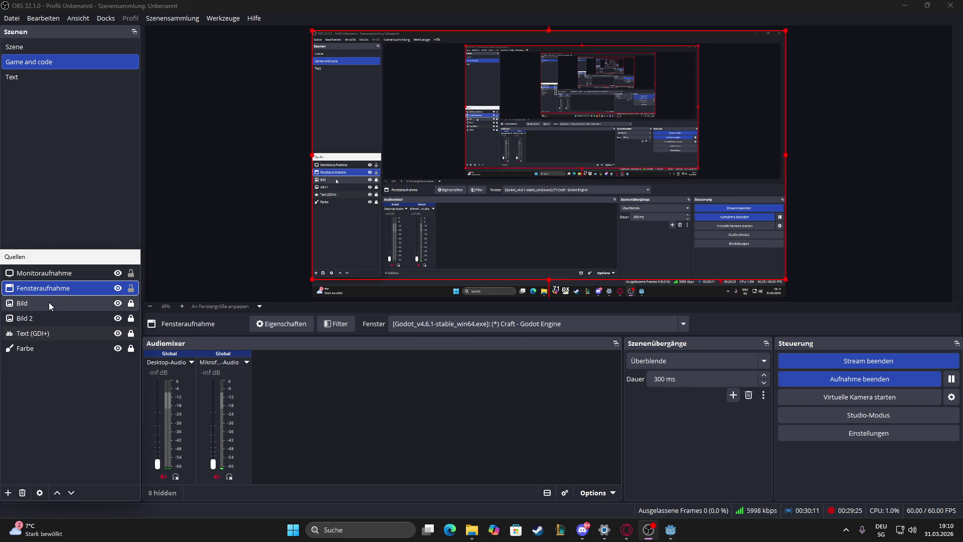
{"action": "left_click", "coordinate": [117, 288]}
{"action": "left_click", "coordinate": [114, 301]}
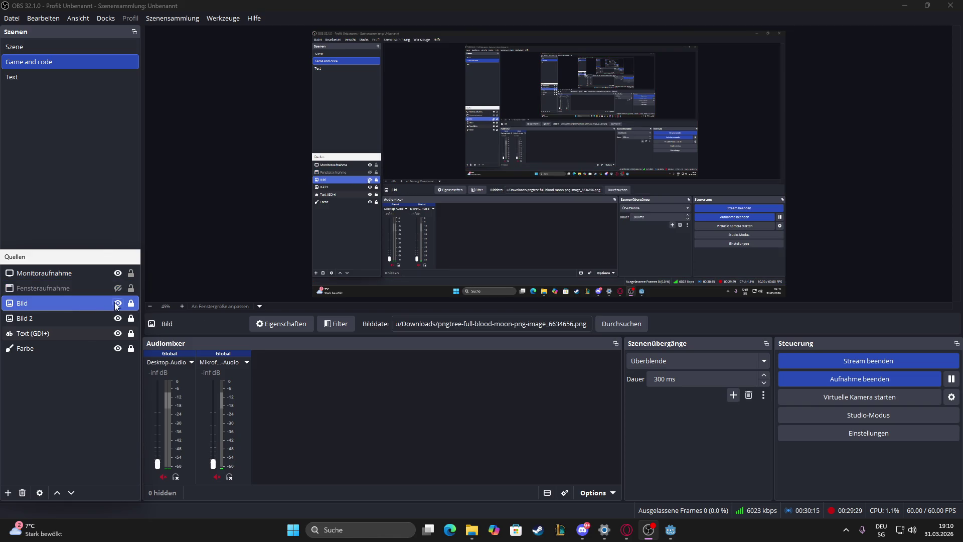
Drag Monitoraufnahme to the bottom of Quellen and minimize OBS
{"action": "left_click_drag", "start_coordinate": [66, 277], "coordinate": [64, 366]}
{"action": "left_click", "coordinate": [874, 255]}
{"action": "left_click", "coordinate": [904, 5]}
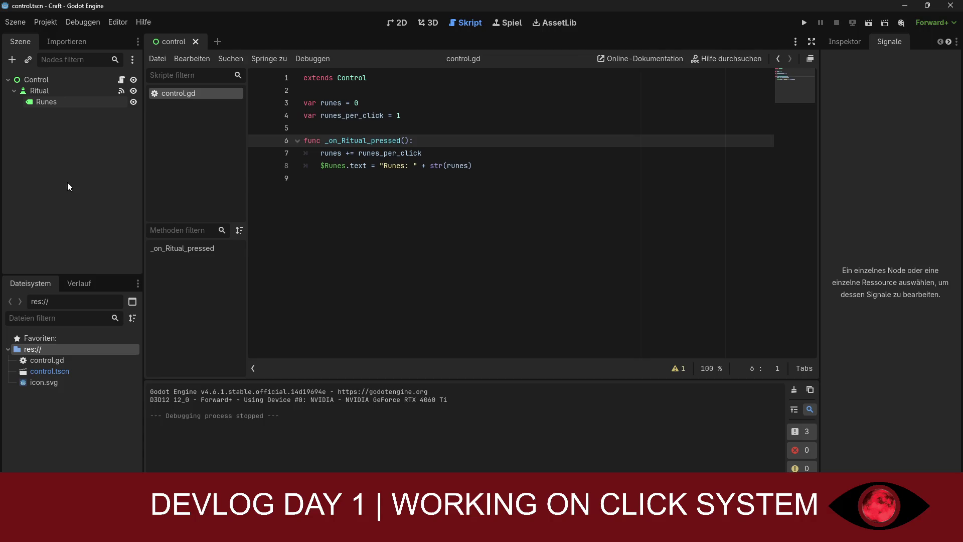
Select the Control node, glance at the History and Editor menus, and snip a screenshot
{"action": "left_click", "coordinate": [36, 80]}
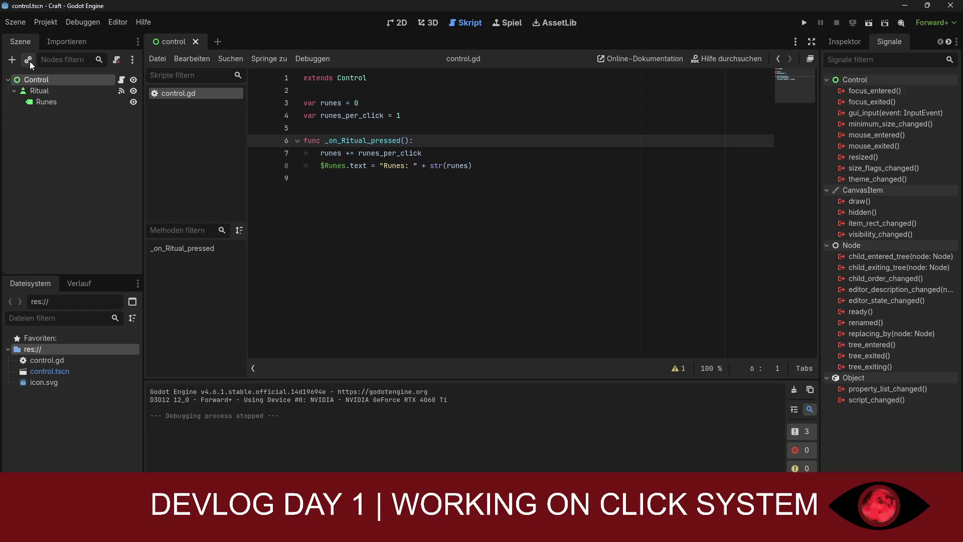
{"action": "left_click", "coordinate": [133, 61]}
{"action": "left_click", "coordinate": [132, 62]}
{"action": "left_click", "coordinate": [84, 282]}
{"action": "left_click", "coordinate": [31, 281]}
{"action": "left_click", "coordinate": [109, 22]}
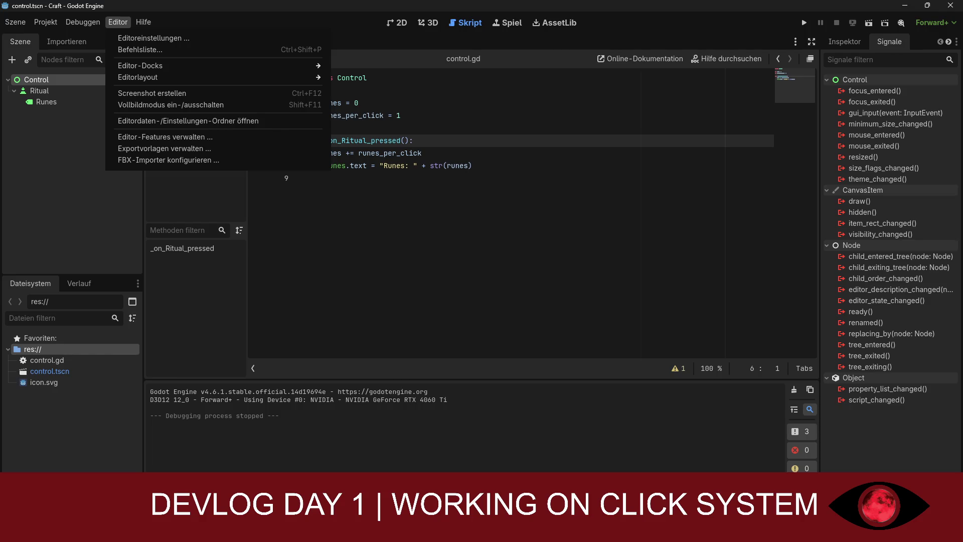
{"action": "key", "text": "super+shift+s"}
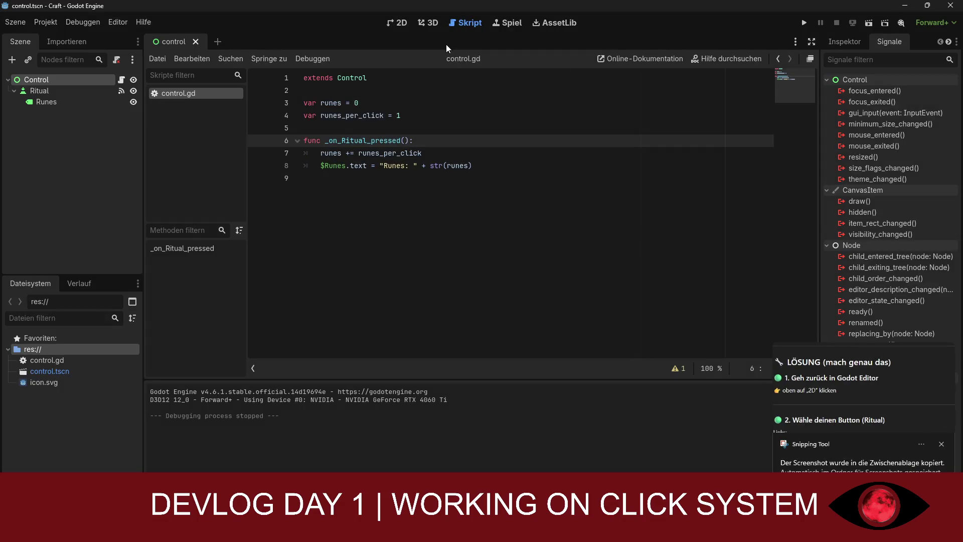
{"action": "left_click", "coordinate": [401, 23]}
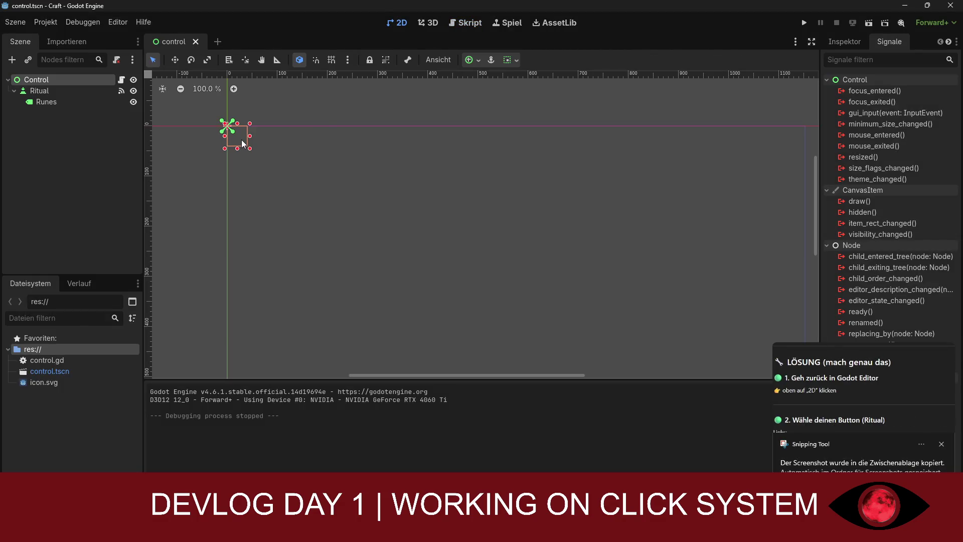
Move the Control node right and down and reposition its anchors on the canvas
{"action": "left_click", "coordinate": [947, 443]}
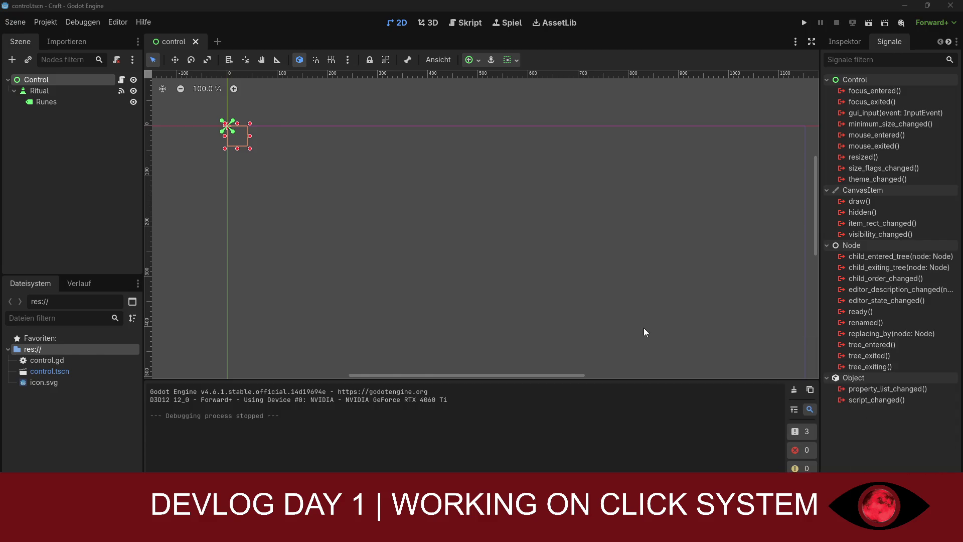
{"action": "mouse_move", "coordinate": [244, 142]}
{"action": "left_mouse_down"}
{"action": "mouse_move", "coordinate": [308, 198]}
{"action": "mouse_move", "coordinate": [406, 221]}
{"action": "mouse_move", "coordinate": [387, 219]}
{"action": "left_mouse_up"}
{"action": "scroll", "coordinate": [263, 151], "scroll_direction": "down", "scroll_amount": 5}
{"action": "scroll", "coordinate": [266, 154], "scroll_direction": "down", "scroll_amount": 2}
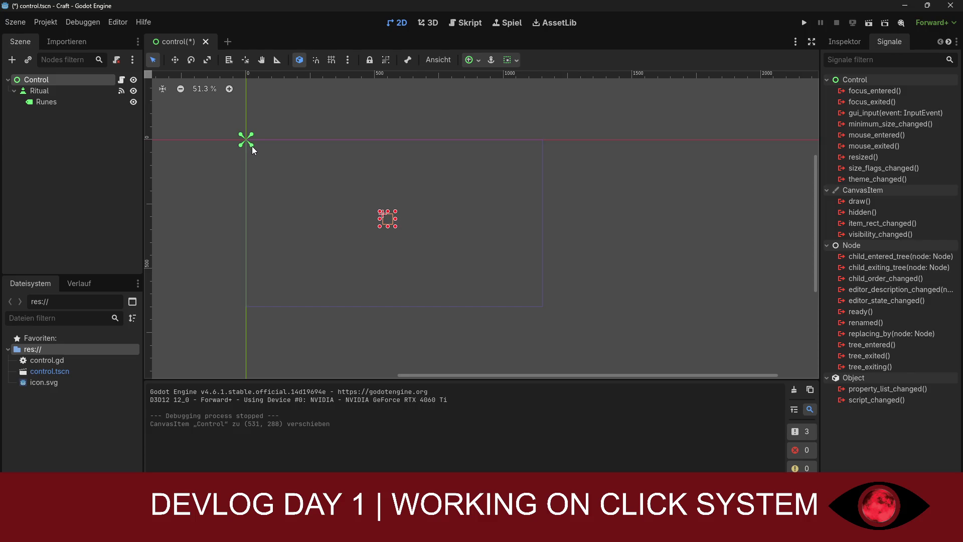
{"action": "left_click", "coordinate": [40, 91]}
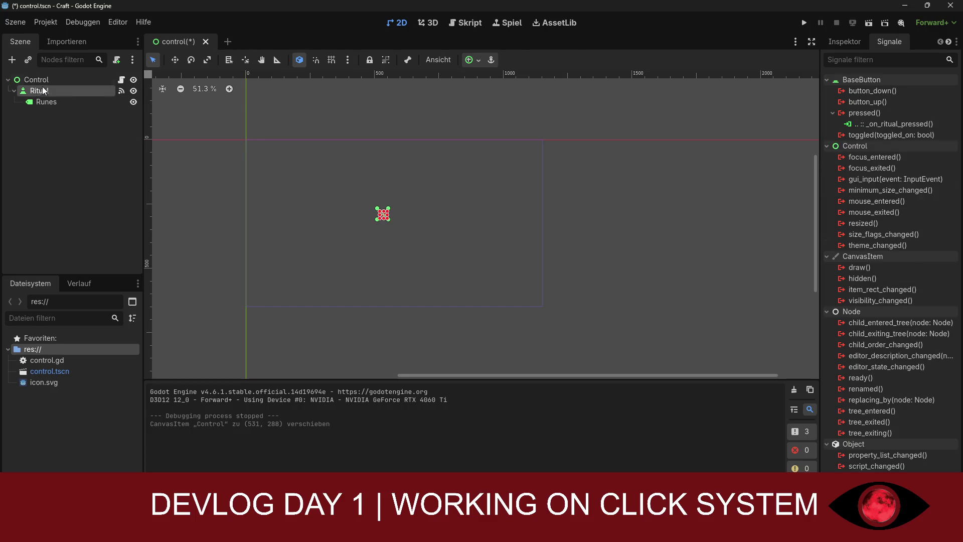
{"action": "left_click", "coordinate": [45, 81]}
{"action": "left_click", "coordinate": [247, 136]}
{"action": "mouse_move", "coordinate": [247, 136]}
{"action": "left_mouse_down"}
{"action": "mouse_move", "coordinate": [326, 180]}
{"action": "mouse_move", "coordinate": [457, 179]}
{"action": "mouse_move", "coordinate": [372, 183]}
{"action": "mouse_move", "coordinate": [386, 186]}
{"action": "left_mouse_up"}
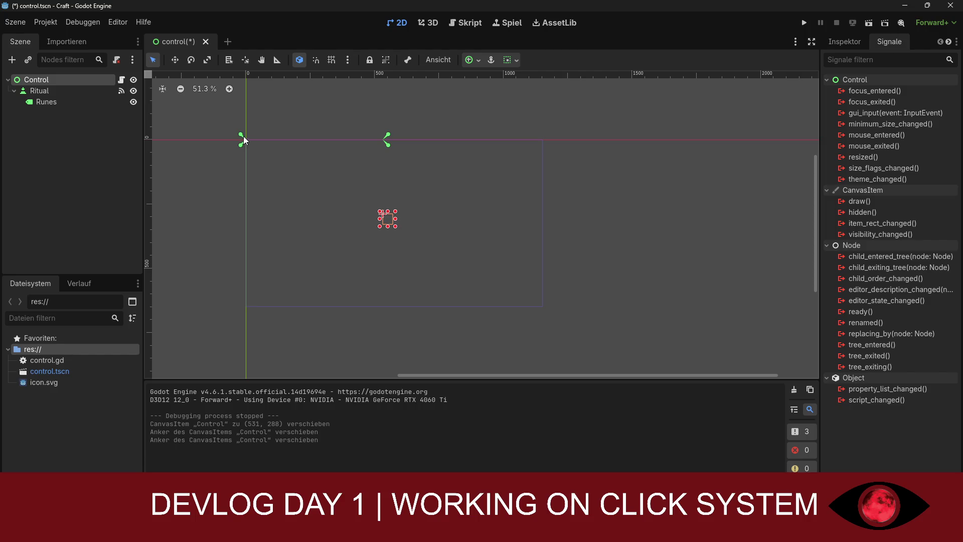
{"action": "mouse_move", "coordinate": [243, 136]}
{"action": "left_mouse_down"}
{"action": "mouse_move", "coordinate": [279, 142]}
{"action": "mouse_move", "coordinate": [243, 137]}
{"action": "left_mouse_up"}
{"action": "mouse_move", "coordinate": [390, 137]}
{"action": "left_mouse_down"}
{"action": "mouse_move", "coordinate": [543, 146]}
{"action": "mouse_move", "coordinate": [284, 171]}
{"action": "mouse_move", "coordinate": [249, 160]}
{"action": "left_mouse_up"}
Move the Runes label up and to the right, above the Ritual button
{"action": "left_click", "coordinate": [46, 101]}
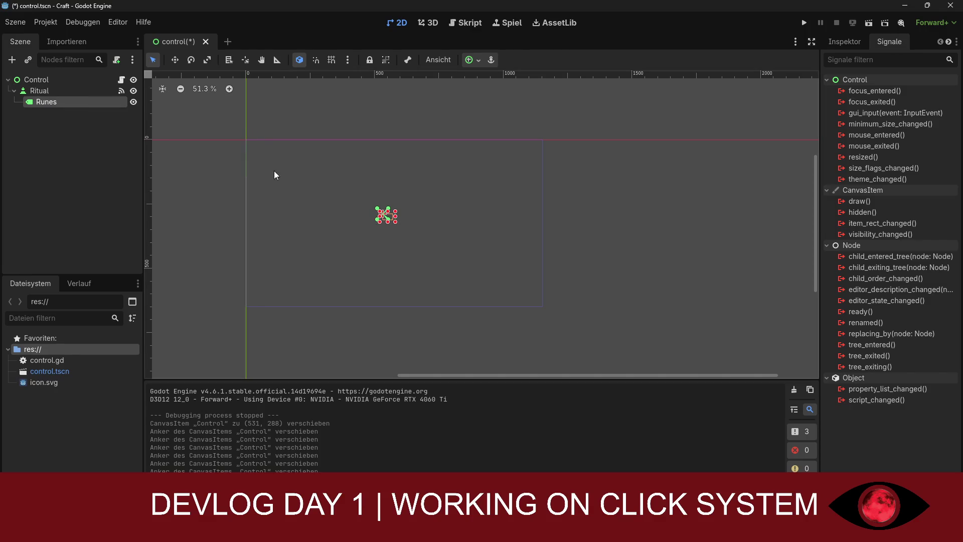
{"action": "scroll", "coordinate": [378, 203], "scroll_direction": "up", "scroll_amount": 6}
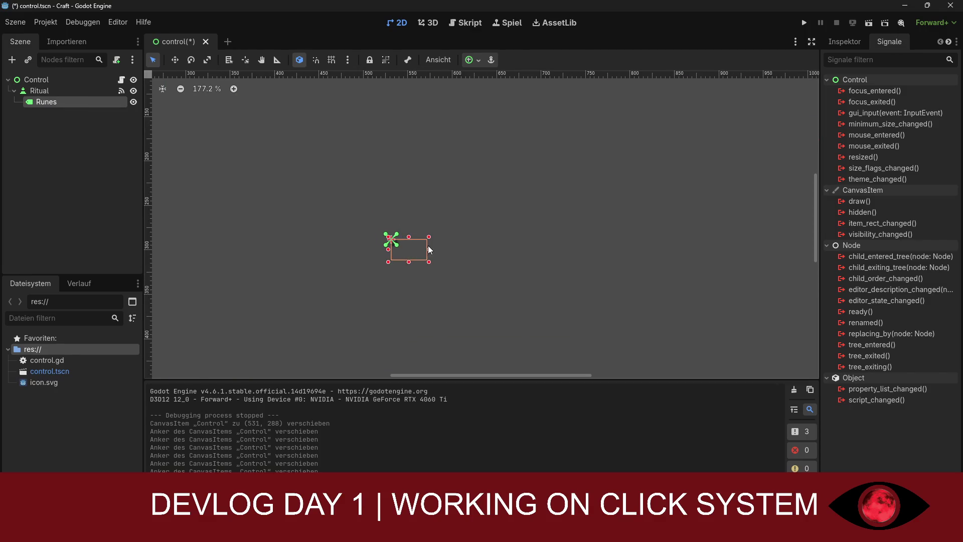
{"action": "left_click", "coordinate": [428, 237]}
{"action": "mouse_move", "coordinate": [427, 237]}
{"action": "left_mouse_down"}
{"action": "mouse_move", "coordinate": [363, 256]}
{"action": "mouse_move", "coordinate": [396, 245]}
{"action": "left_mouse_up"}
{"action": "left_click", "coordinate": [55, 102]}
{"action": "left_click", "coordinate": [415, 238]}
{"action": "left_click", "coordinate": [65, 101]}
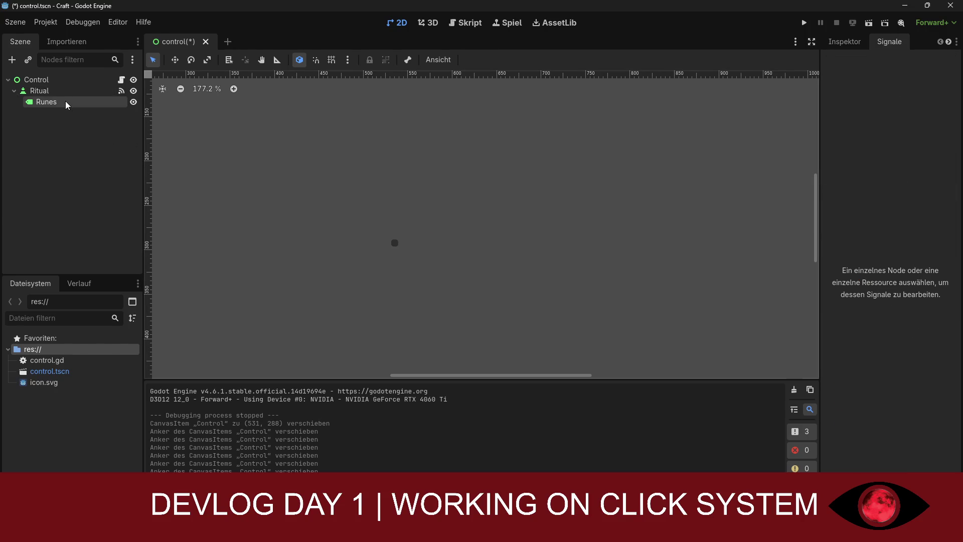
{"action": "mouse_move", "coordinate": [416, 252]}
{"action": "left_mouse_down"}
{"action": "mouse_move", "coordinate": [435, 272]}
{"action": "mouse_move", "coordinate": [571, 216]}
{"action": "mouse_move", "coordinate": [598, 147]}
{"action": "mouse_move", "coordinate": [569, 181]}
{"action": "mouse_move", "coordinate": [721, 100]}
{"action": "mouse_move", "coordinate": [554, 190]}
{"action": "mouse_move", "coordinate": [566, 184]}
{"action": "left_mouse_up"}
{"action": "scroll", "coordinate": [573, 182], "scroll_direction": "down", "scroll_amount": 4}
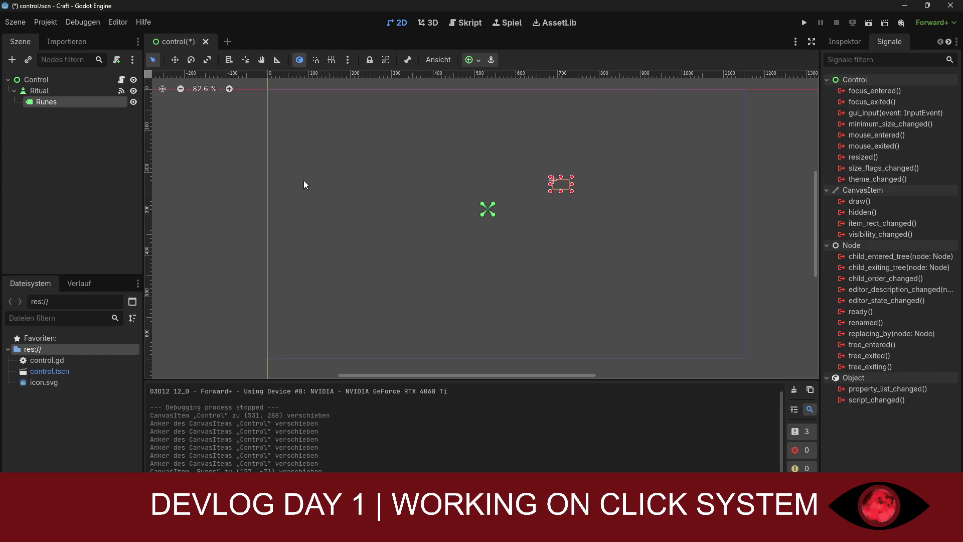
Nudge the Ritual button slightly left, then save and run the game
{"action": "left_click", "coordinate": [50, 92]}
{"action": "scroll", "coordinate": [465, 191], "scroll_direction": "up", "scroll_amount": 8}
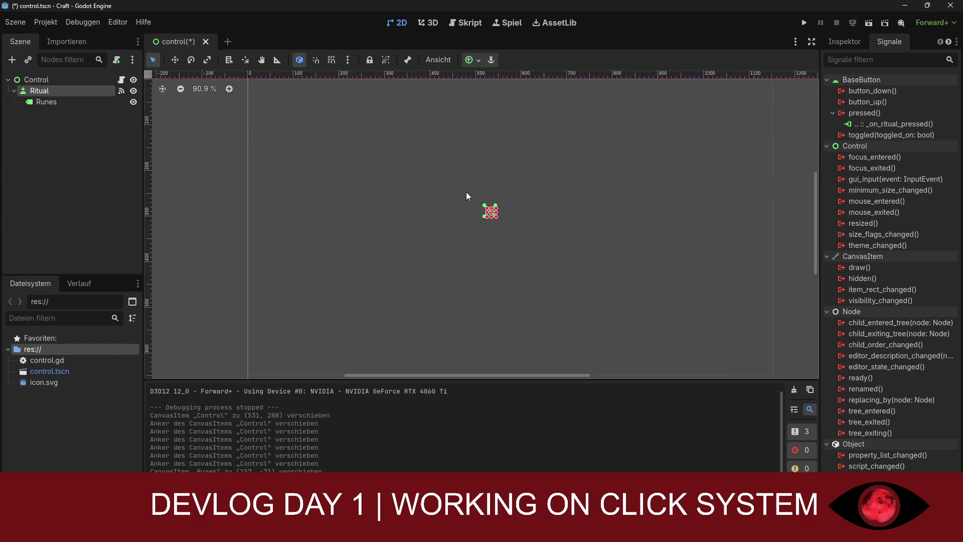
{"action": "scroll", "coordinate": [486, 209], "scroll_direction": "up", "scroll_amount": 3}
{"action": "mouse_move", "coordinate": [587, 286]}
{"action": "left_mouse_down"}
{"action": "mouse_move", "coordinate": [565, 290]}
{"action": "mouse_move", "coordinate": [571, 277]}
{"action": "left_mouse_up"}
{"action": "scroll", "coordinate": [571, 276], "scroll_direction": "down", "scroll_amount": 6}
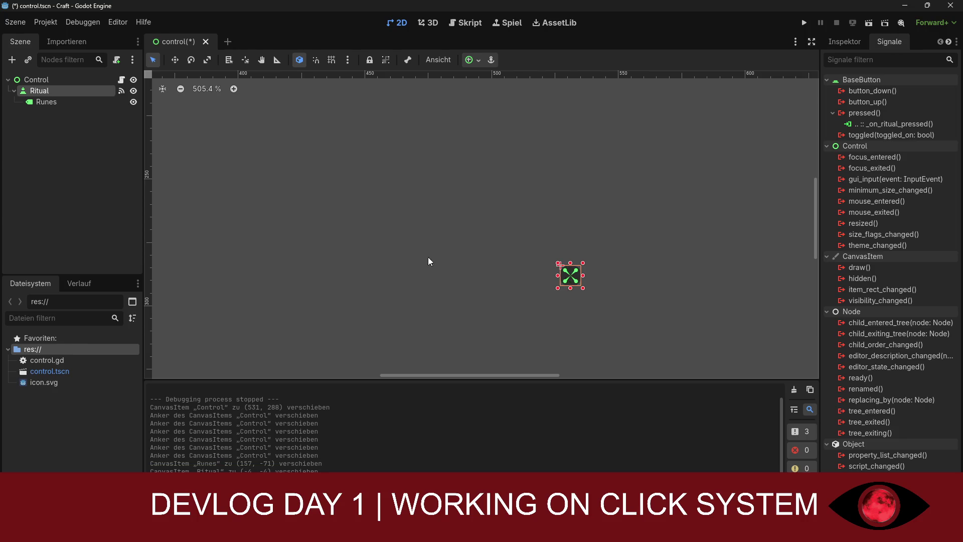
{"action": "left_click", "coordinate": [583, 250]}
{"action": "scroll", "coordinate": [585, 248], "scroll_direction": "down", "scroll_amount": 7}
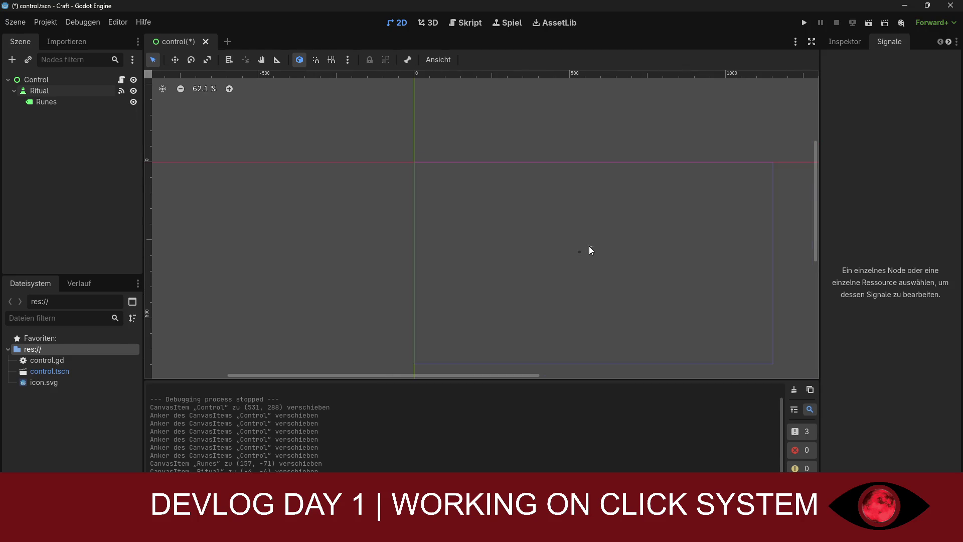
{"action": "left_click", "coordinate": [568, 264]}
{"action": "left_click", "coordinate": [615, 263]}
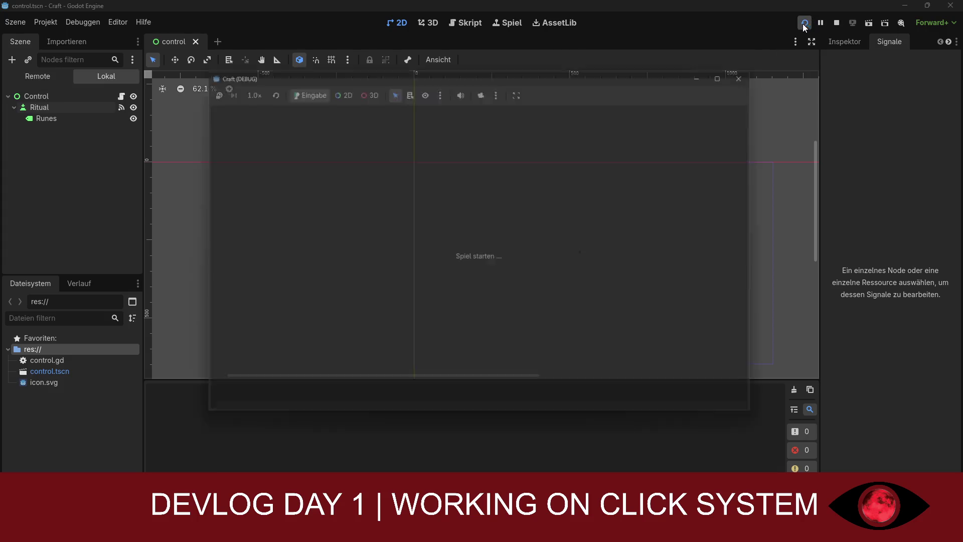
{"action": "left_click", "coordinate": [805, 23]}
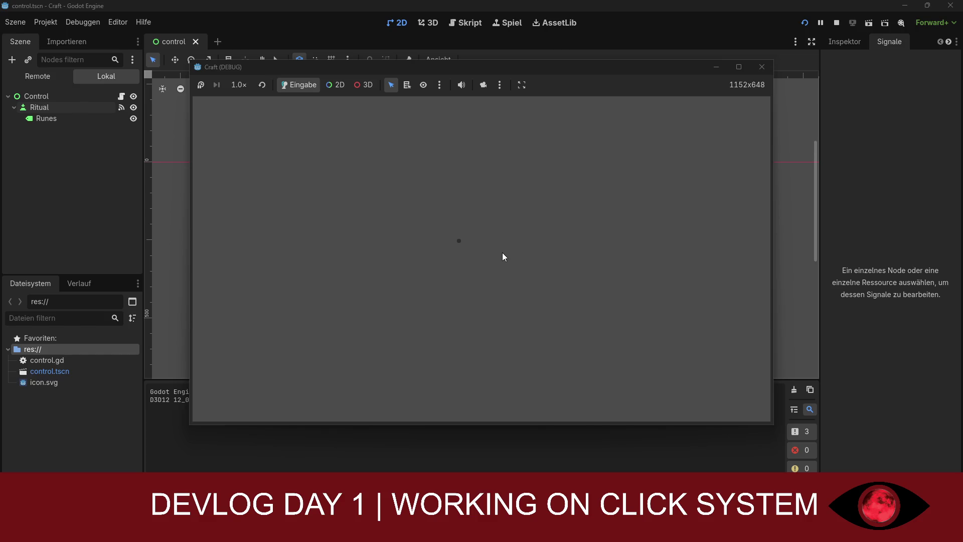
Capture a screenshot of the running Craft game window, then stop the game
{"action": "key", "text": "super+shift+s"}
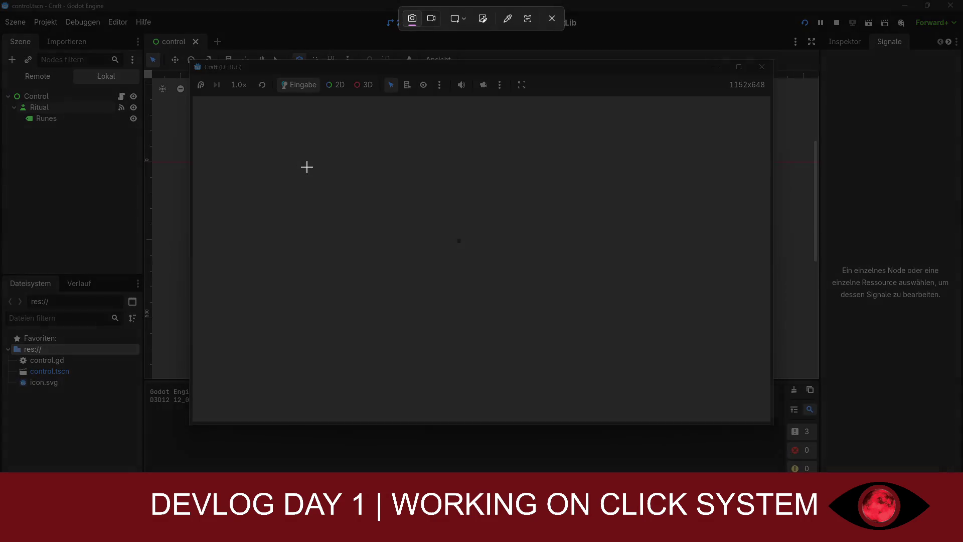
{"action": "mouse_move", "coordinate": [192, 60]}
{"action": "left_mouse_down"}
{"action": "mouse_move", "coordinate": [670, 305]}
{"action": "mouse_move", "coordinate": [773, 423]}
{"action": "left_mouse_up"}
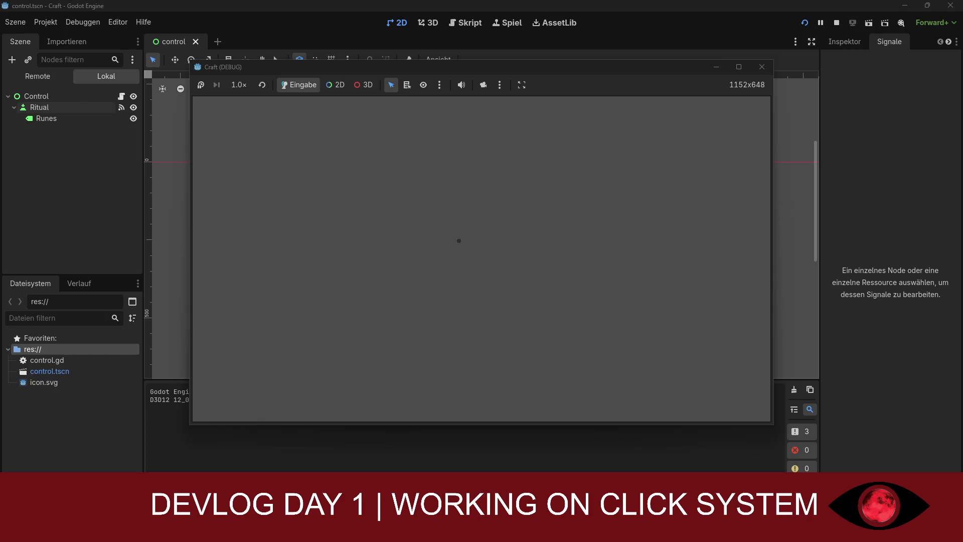
{"action": "left_click", "coordinate": [836, 22]}
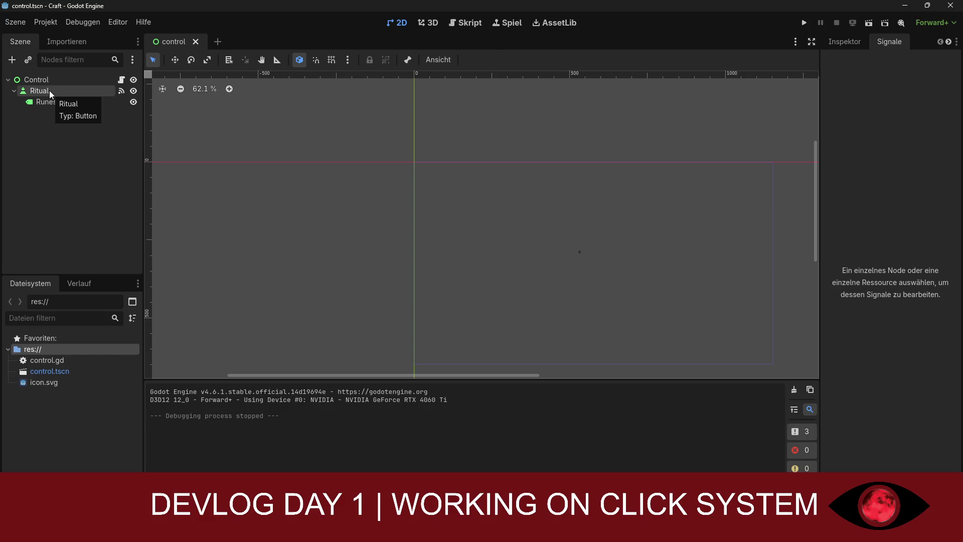
{"action": "left_click", "coordinate": [51, 94]}
{"action": "right_click", "coordinate": [51, 94]}
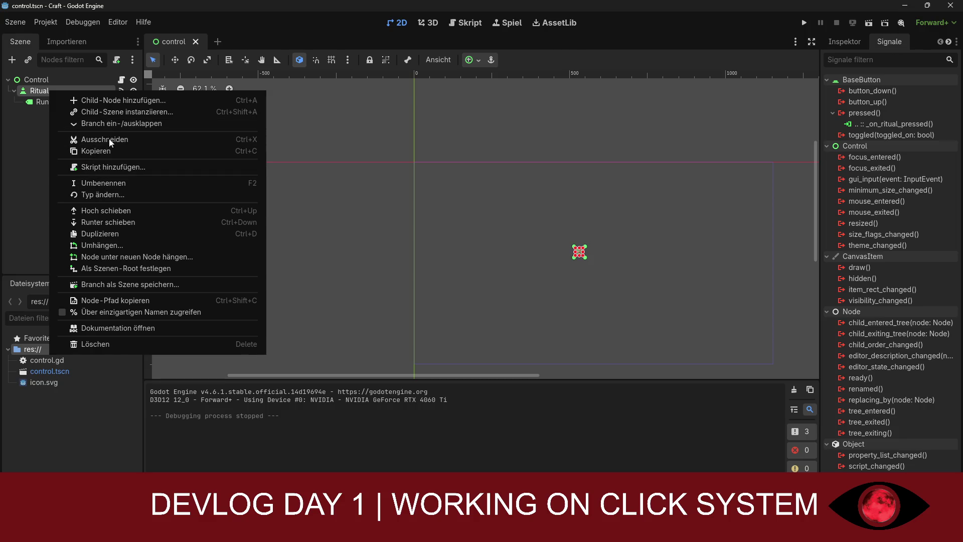
{"action": "left_click", "coordinate": [33, 127]}
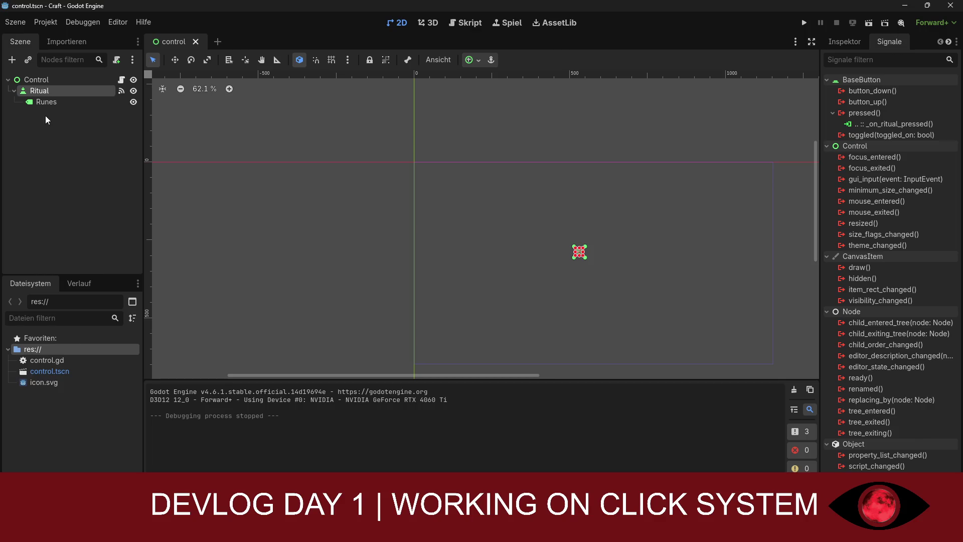
{"action": "double_click", "coordinate": [42, 94]}
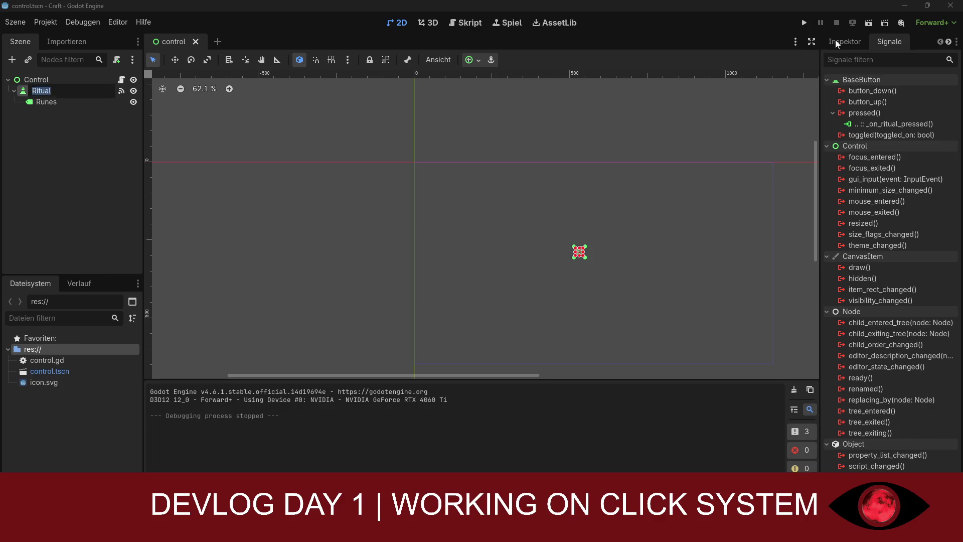
{"action": "key", "text": "Return"}
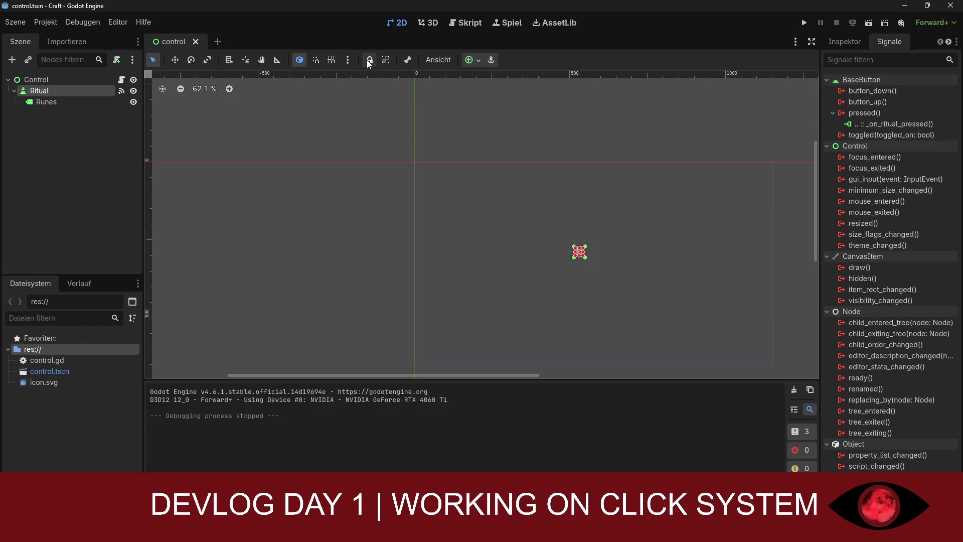
{"action": "left_click", "coordinate": [438, 61]}
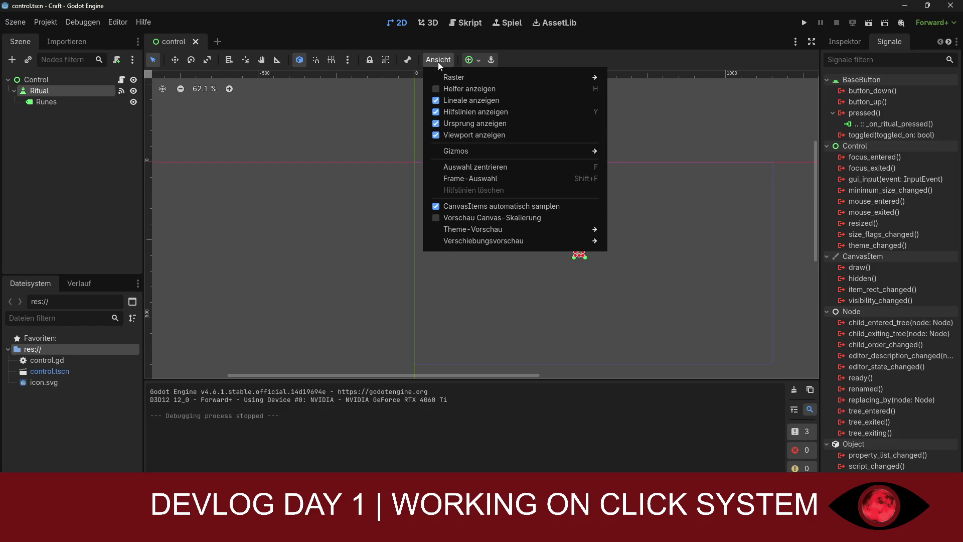
{"action": "left_click", "coordinate": [439, 62]}
{"action": "left_click", "coordinate": [479, 63]}
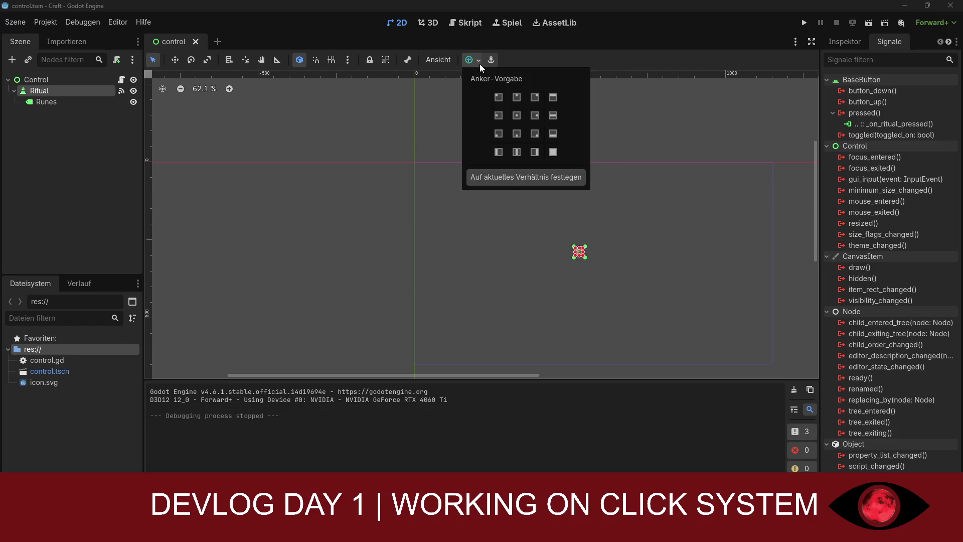
{"action": "left_click", "coordinate": [479, 63]}
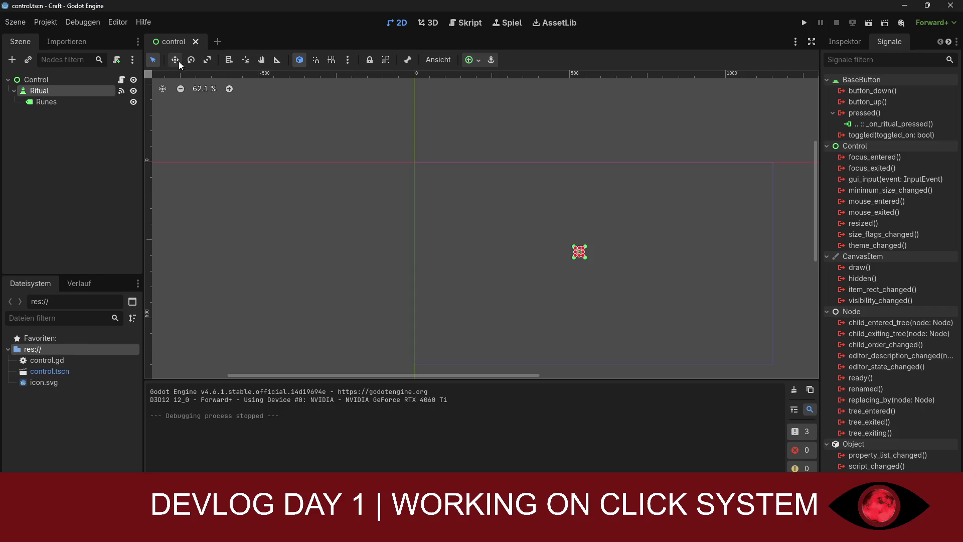
{"action": "scroll", "coordinate": [552, 230], "scroll_direction": "up", "scroll_amount": 4}
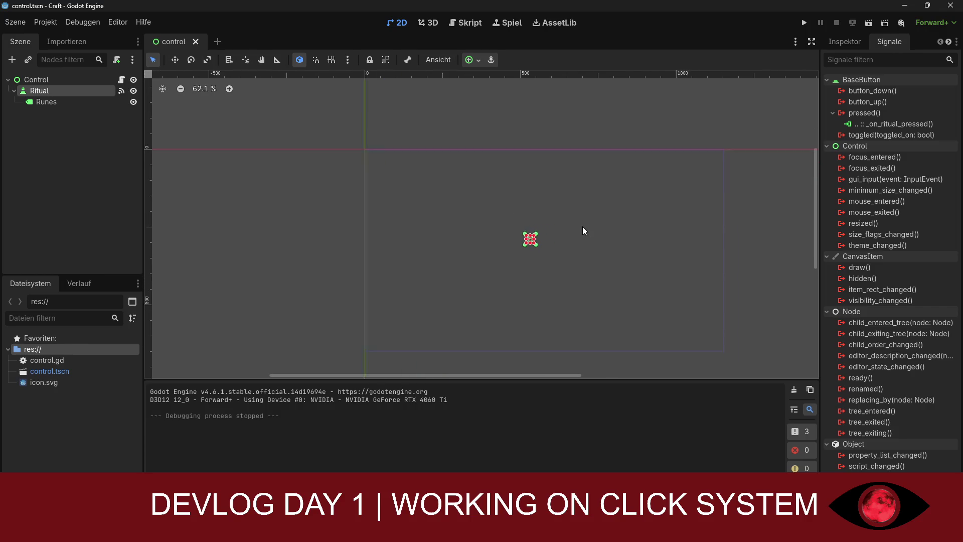
Zoom into the canvas and enlarge the Ritual button by its corner handle
{"action": "scroll", "coordinate": [553, 232], "scroll_direction": "up", "scroll_amount": 3}
{"action": "scroll", "coordinate": [455, 262], "scroll_direction": "up", "scroll_amount": 12}
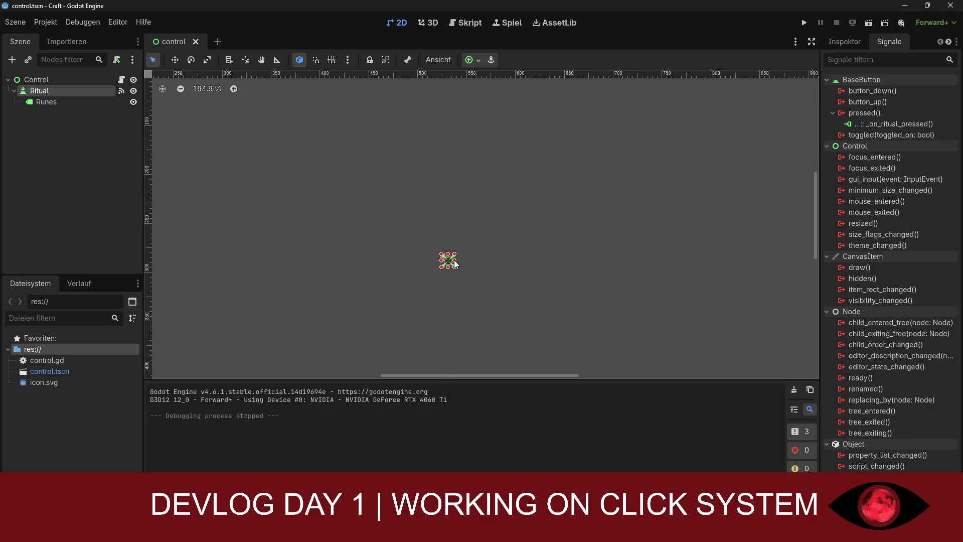
{"action": "scroll", "coordinate": [455, 262], "scroll_direction": "up", "scroll_amount": 3}
{"action": "left_click_drag", "start_coordinate": [457, 244], "coordinate": [591, 153]}
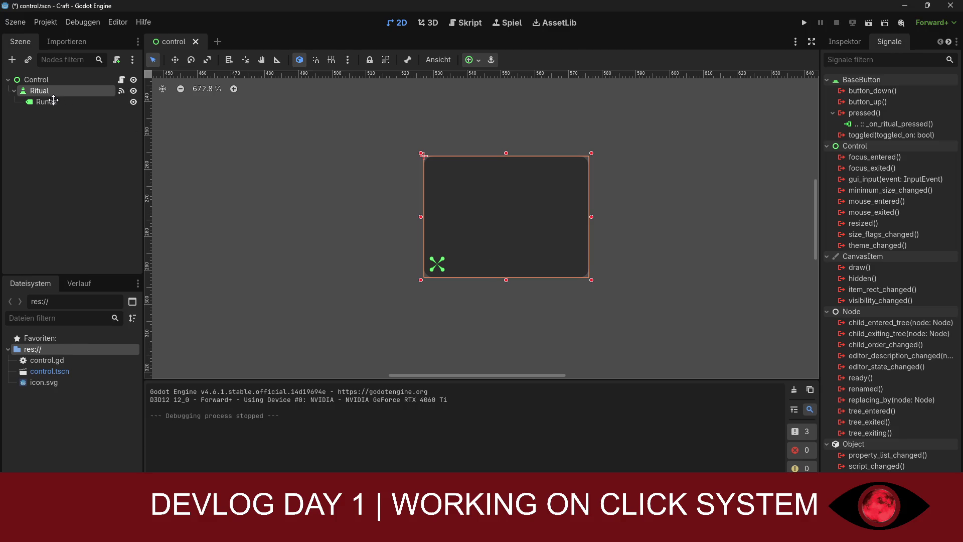
Move the Runes label near the button and enlarge it above the Ritual button
{"action": "left_click", "coordinate": [46, 102]}
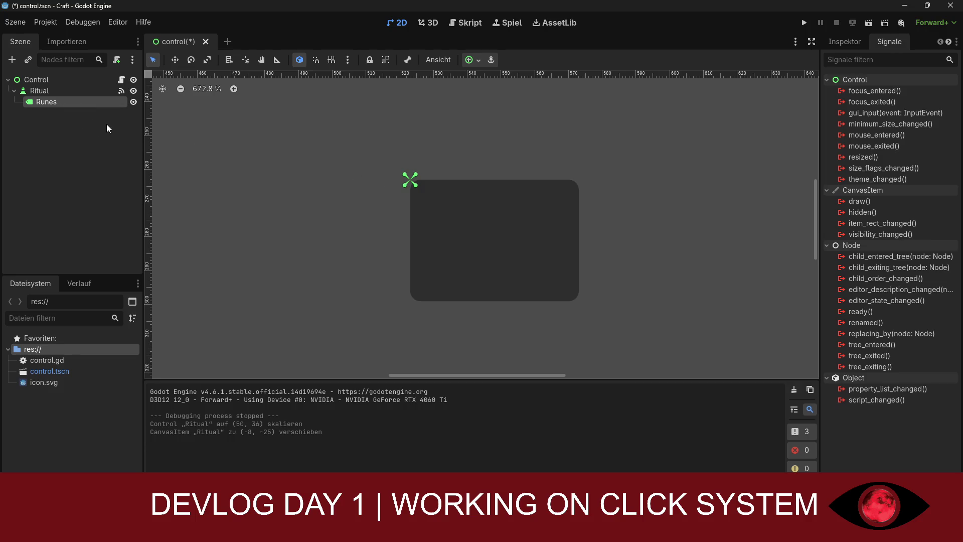
{"action": "scroll", "coordinate": [397, 190], "scroll_direction": "down", "scroll_amount": 5}
{"action": "mouse_move", "coordinate": [627, 108]}
{"action": "left_mouse_down"}
{"action": "mouse_move", "coordinate": [389, 186]}
{"action": "mouse_move", "coordinate": [495, 178]}
{"action": "mouse_move", "coordinate": [488, 197]}
{"action": "mouse_move", "coordinate": [490, 150]}
{"action": "mouse_move", "coordinate": [645, 232]}
{"action": "left_mouse_up"}
{"action": "left_click_drag", "start_coordinate": [530, 143], "coordinate": [524, 94]}
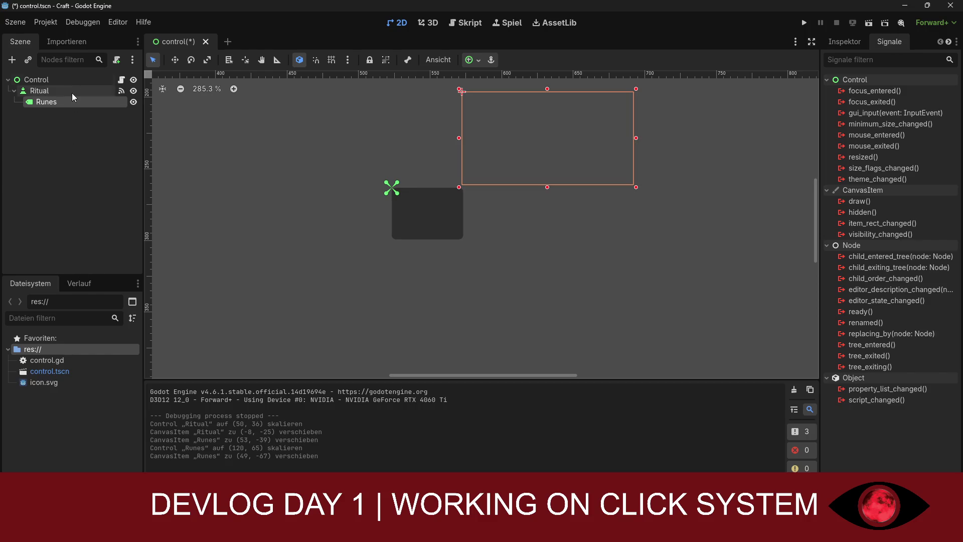
Clear the canvas selection, then save the scene and run the game to check it
{"action": "left_click", "coordinate": [123, 23]}
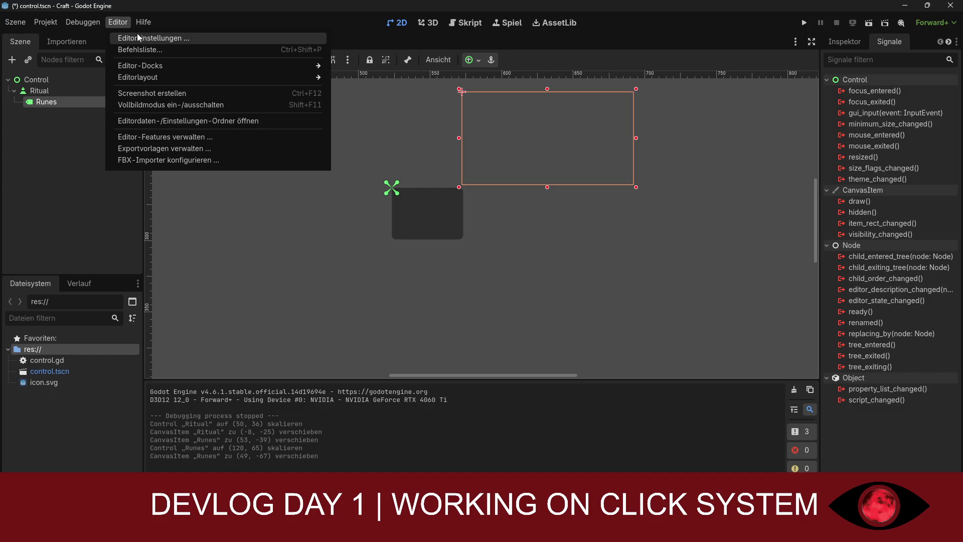
{"action": "left_click", "coordinate": [296, 260]}
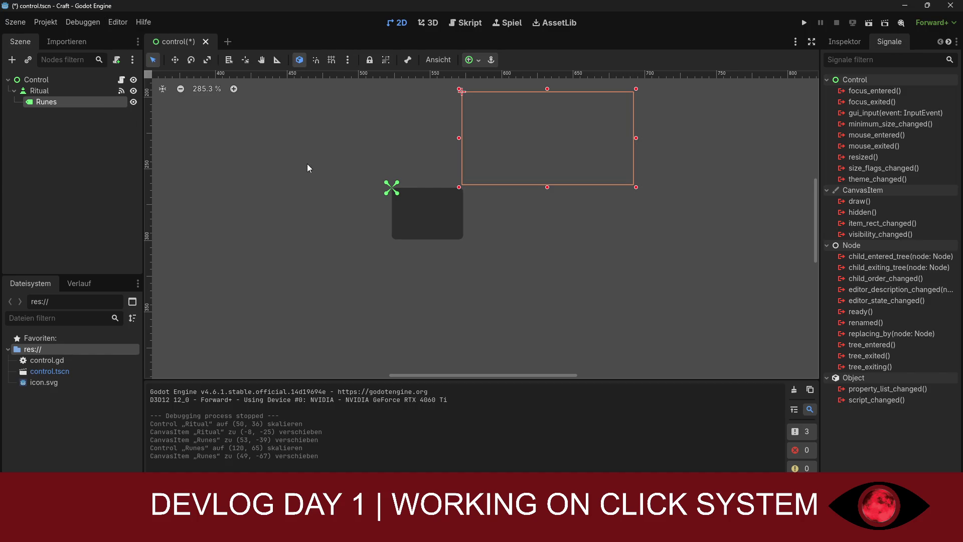
{"action": "scroll", "coordinate": [331, 190], "scroll_direction": "down", "scroll_amount": 5}
{"action": "mouse_move", "coordinate": [332, 197]}
{"action": "left_mouse_down"}
{"action": "mouse_move", "coordinate": [380, 251]}
{"action": "mouse_move", "coordinate": [383, 232]}
{"action": "left_mouse_up"}
{"action": "scroll", "coordinate": [327, 184], "scroll_direction": "down", "scroll_amount": 5}
{"action": "mouse_move", "coordinate": [337, 184]}
{"action": "left_mouse_down"}
{"action": "mouse_move", "coordinate": [290, 151]}
{"action": "mouse_move", "coordinate": [290, 163]}
{"action": "left_mouse_up"}
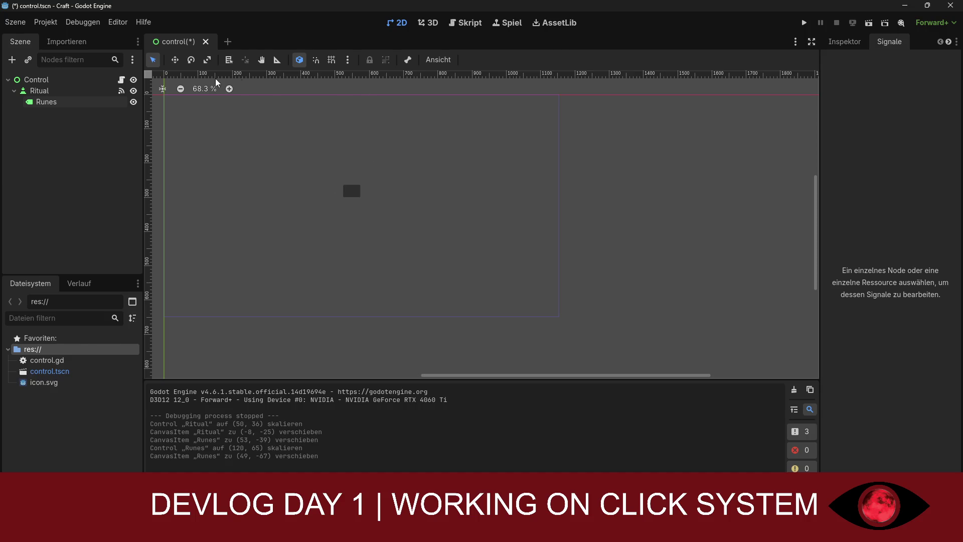
{"action": "left_click", "coordinate": [804, 23]}
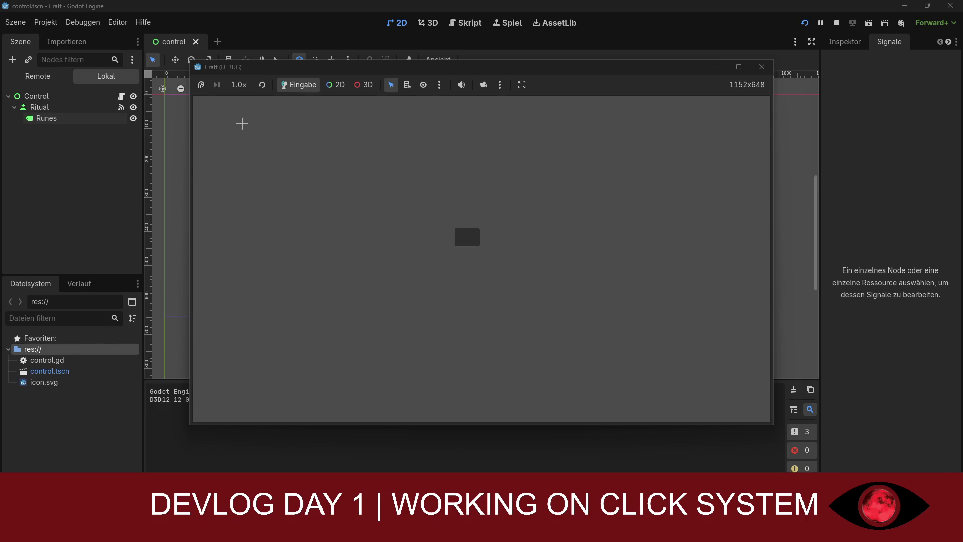
{"action": "key", "text": "super+shift+s"}
{"action": "left_click_drag", "start_coordinate": [196, 62], "coordinate": [785, 434]}
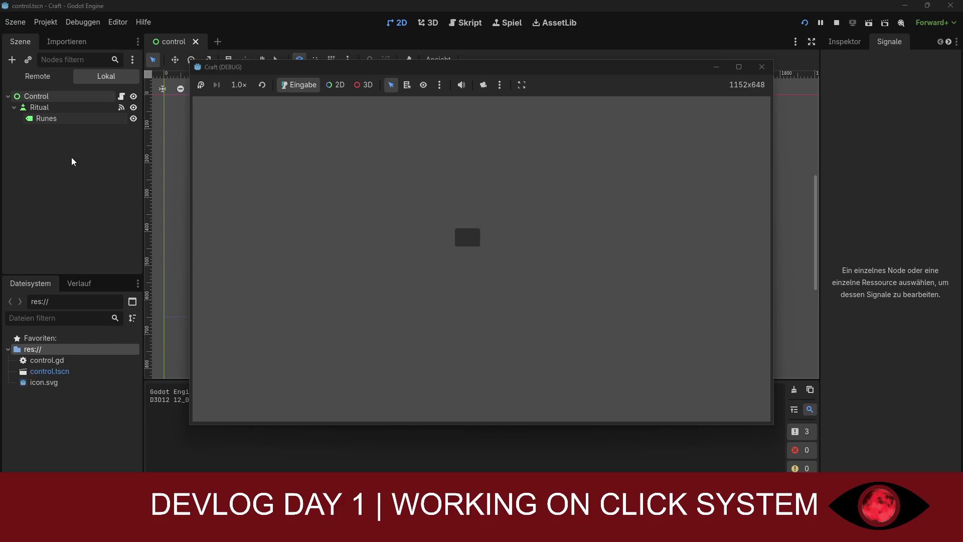
{"action": "left_click", "coordinate": [31, 100]}
{"action": "right_click", "coordinate": [30, 105]}
{"action": "left_click", "coordinate": [31, 107]}
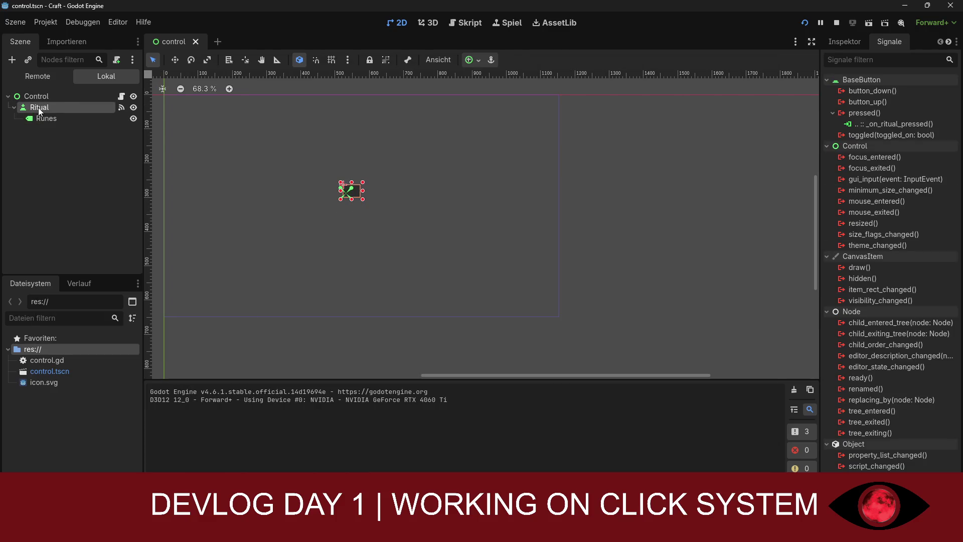
{"action": "left_click", "coordinate": [108, 25]}
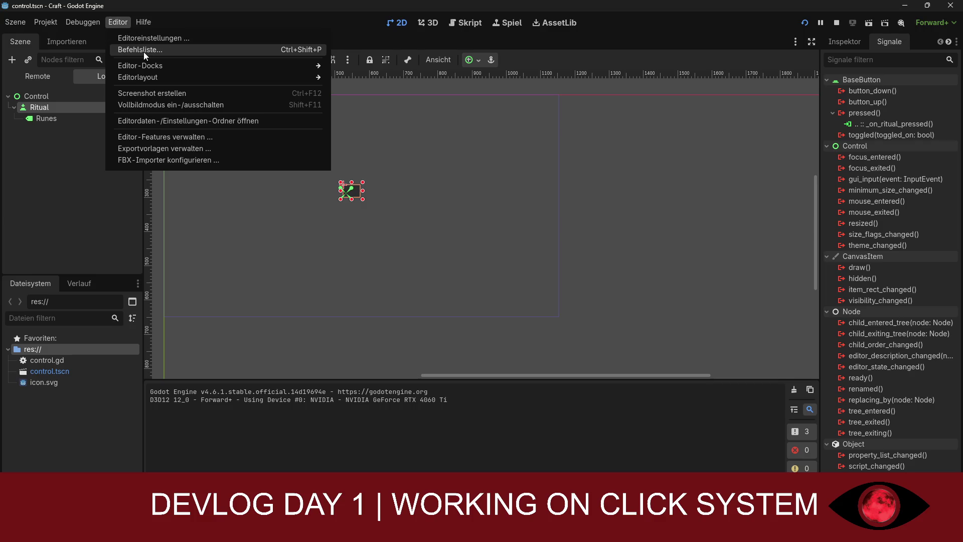
{"action": "mouse_move", "coordinate": [149, 77]}
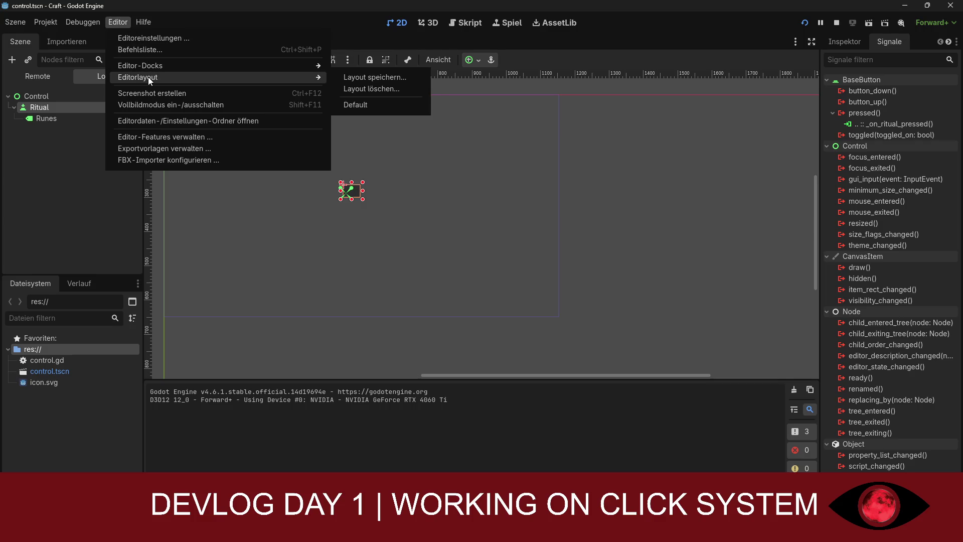
{"action": "left_click", "coordinate": [144, 122]}
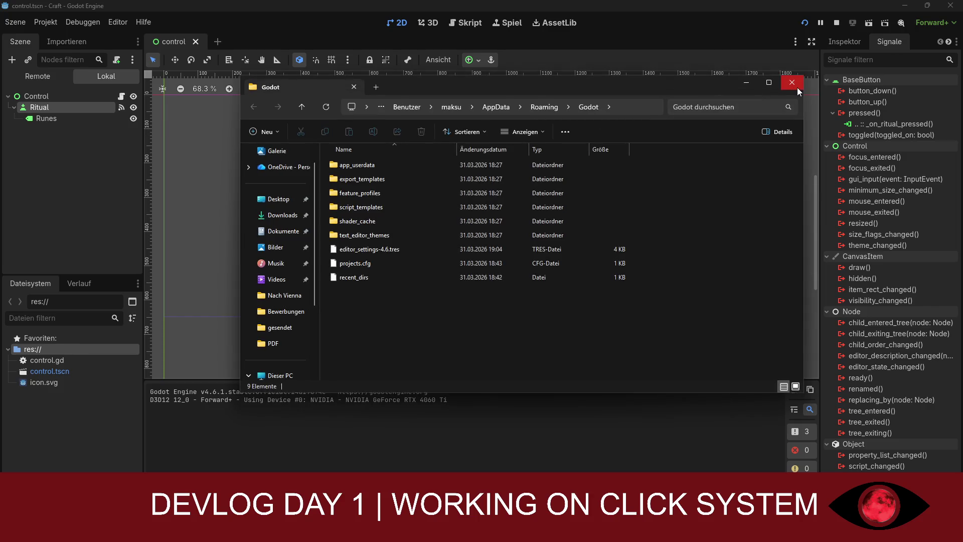
{"action": "left_click", "coordinate": [792, 83]}
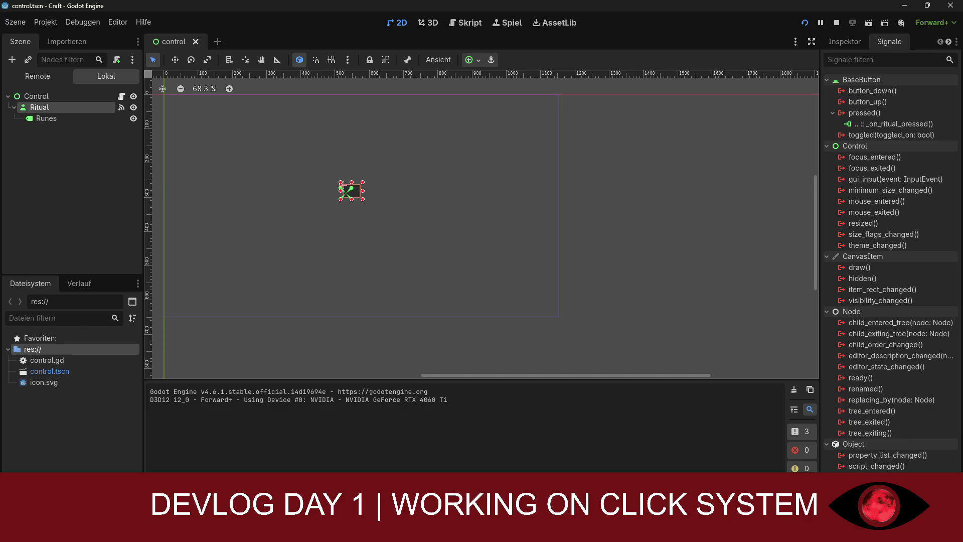
Save the current editor layout under the name 'Try1'
{"action": "right_click", "coordinate": [63, 107]}
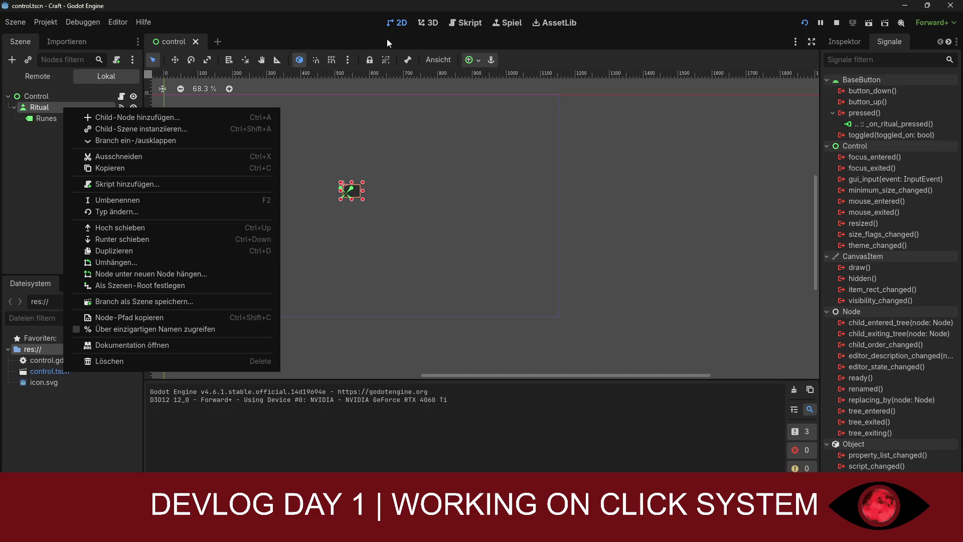
{"action": "left_click", "coordinate": [115, 20]}
{"action": "left_click", "coordinate": [116, 22]}
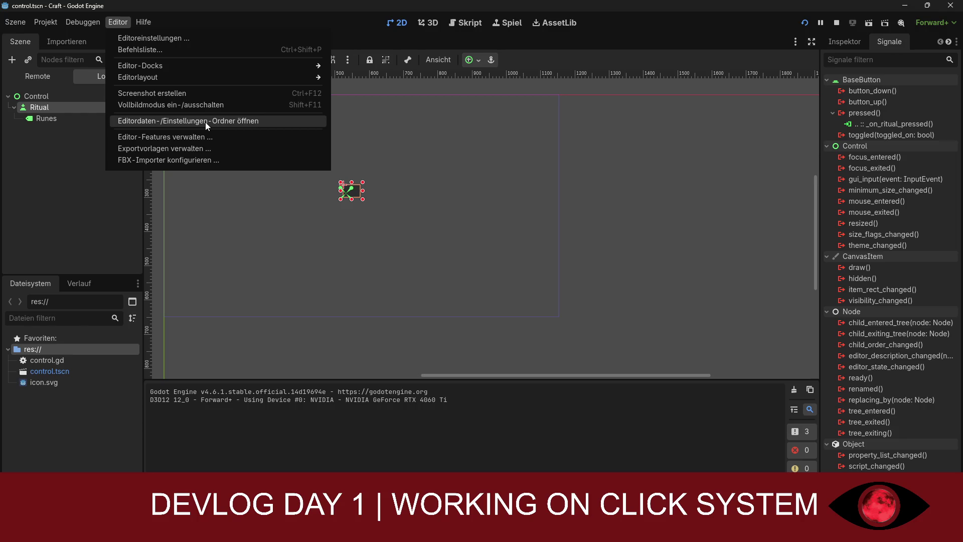
{"action": "mouse_move", "coordinate": [171, 78]}
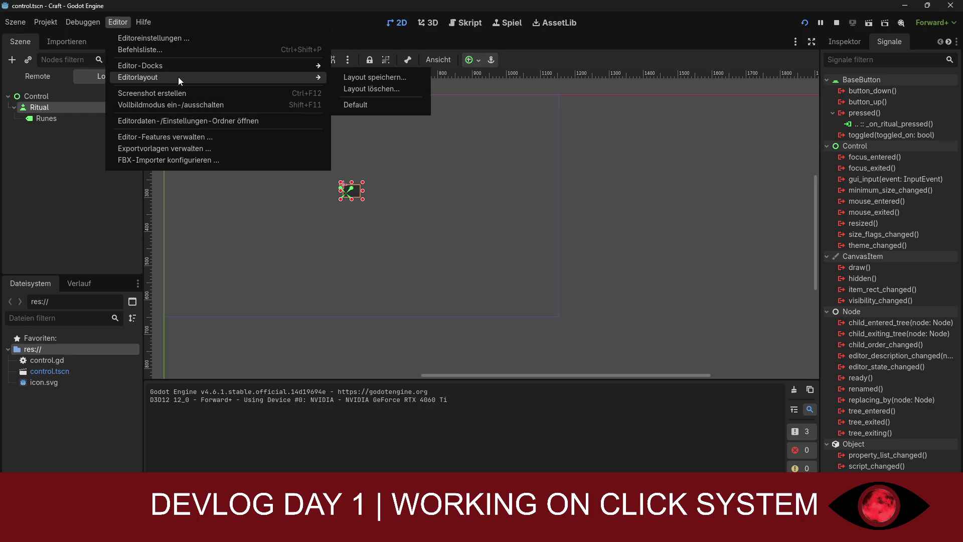
{"action": "left_click", "coordinate": [343, 78]}
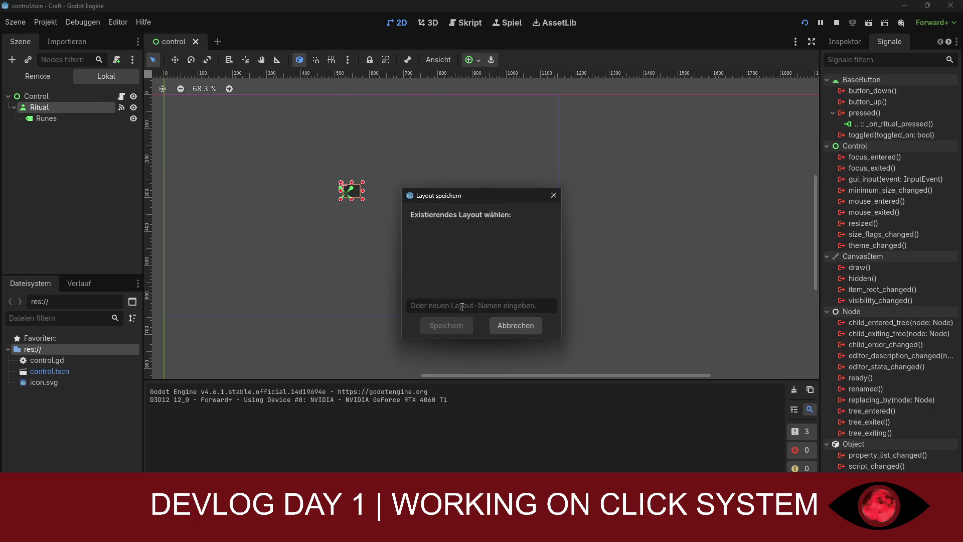
{"action": "type", "text": "Vers"}
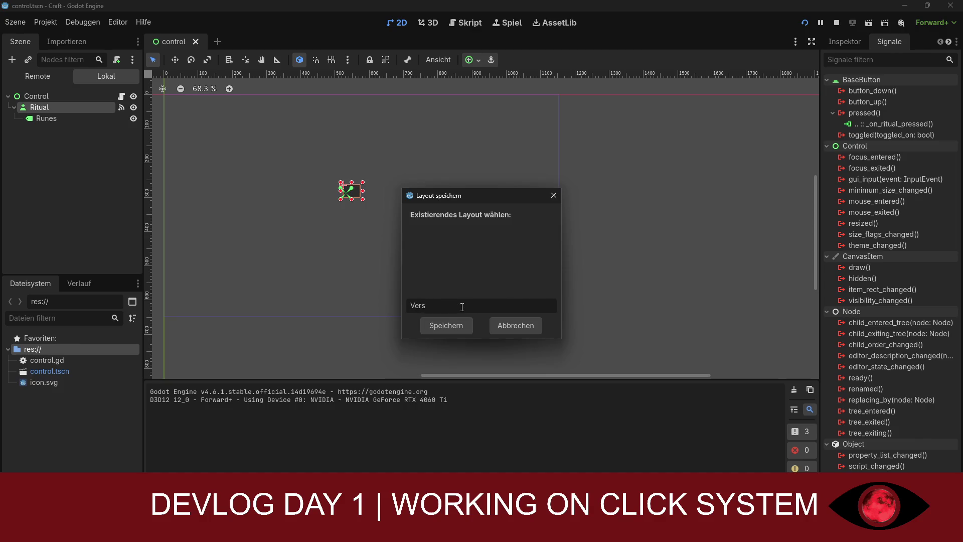
{"action": "key", "text": "BackSpace"}
{"action": "key", "text": "BackSpace"}
{"action": "key", "text": "BackSpace"}
{"action": "type", "text": "Try1"}
{"action": "key", "text": "Return"}
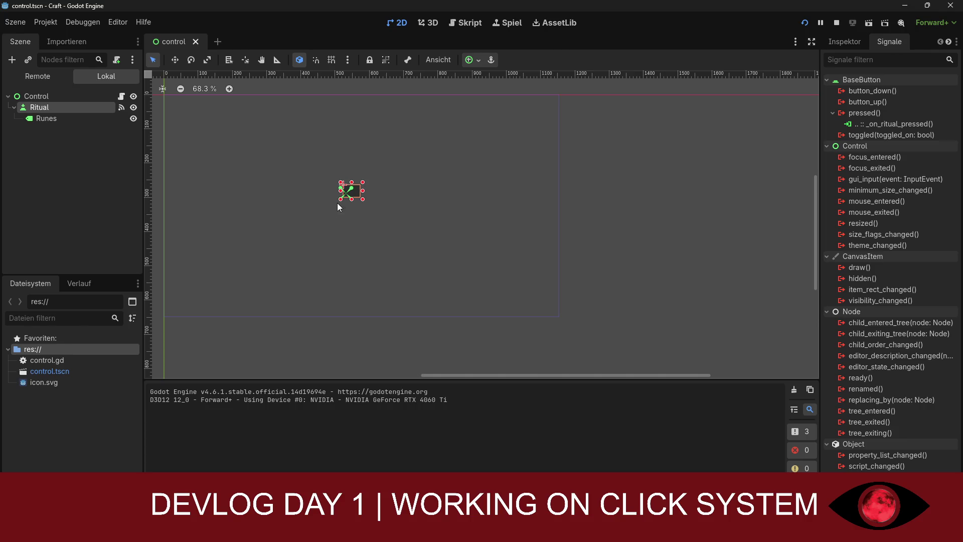
Start renaming the Runes node and keep the name Runes
{"action": "right_click", "coordinate": [43, 118]}
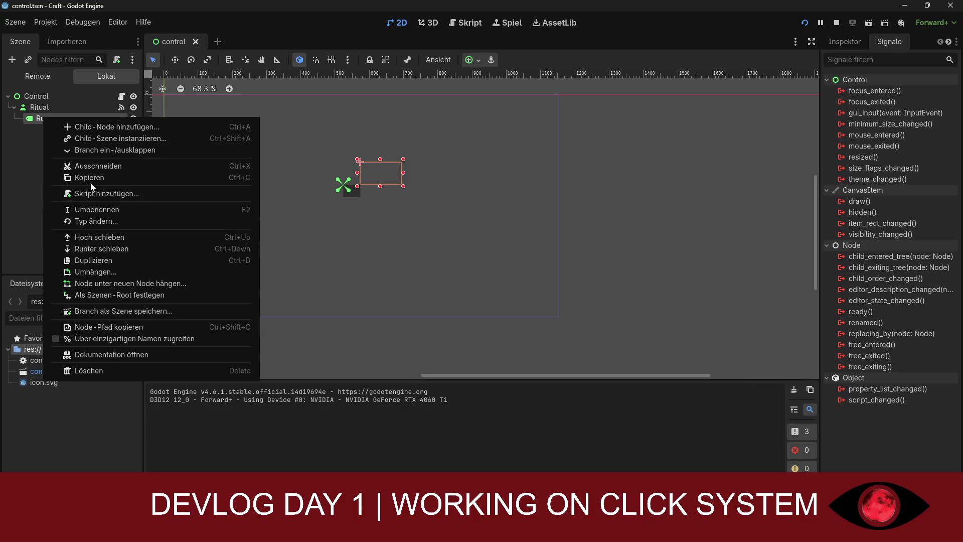
{"action": "left_click", "coordinate": [44, 118]}
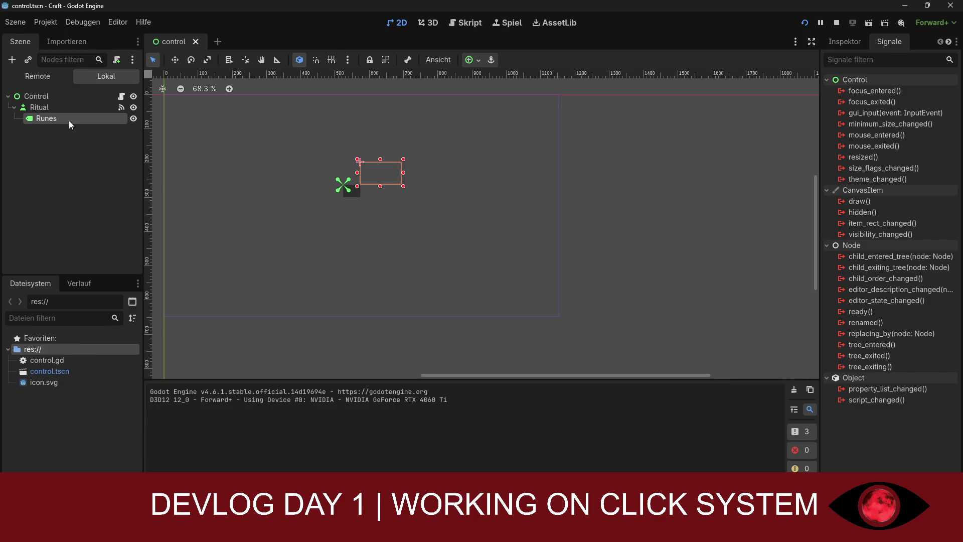
{"action": "left_click", "coordinate": [113, 23]}
Switch the editor layout back to Default
{"action": "left_click", "coordinate": [113, 24]}
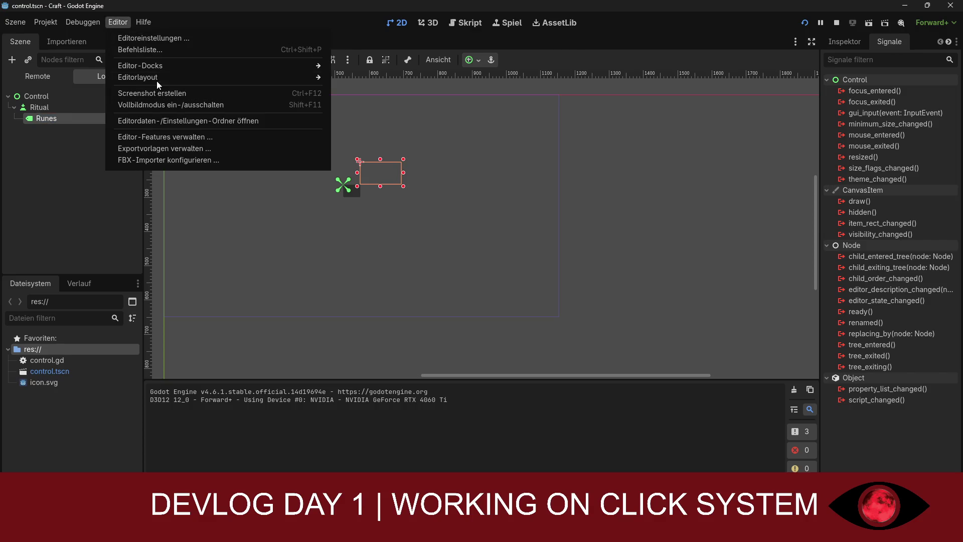
{"action": "mouse_move", "coordinate": [157, 80]}
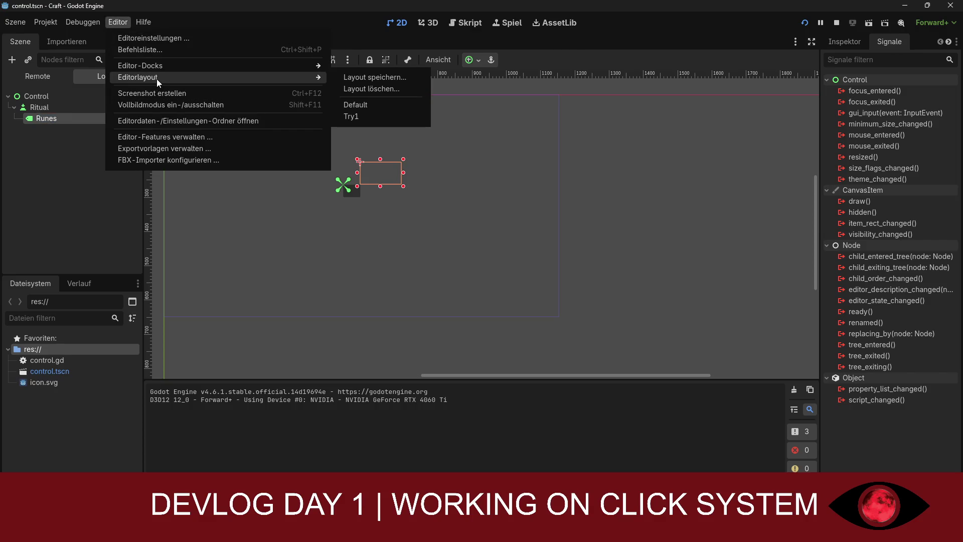
{"action": "left_click", "coordinate": [370, 104]}
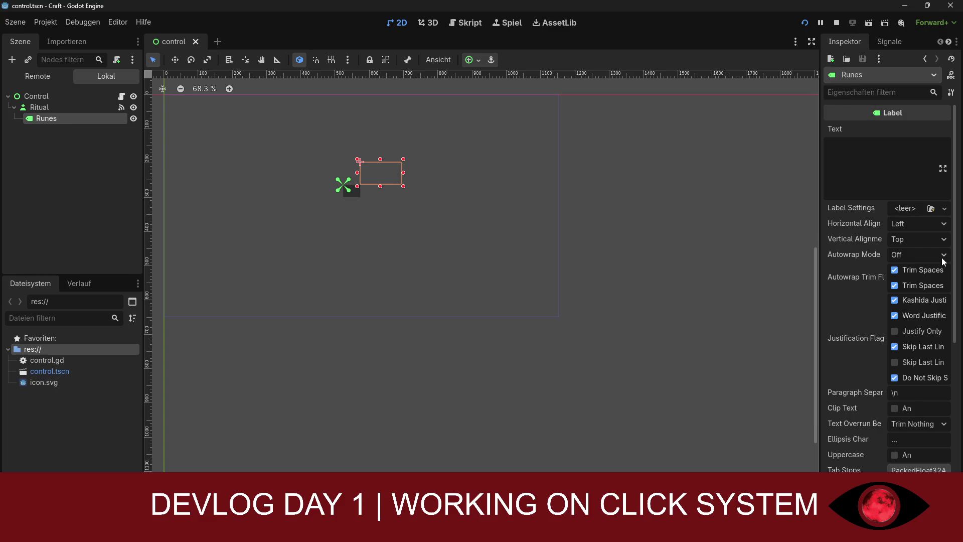
Review the Runes label's layout settings, leaving layout direction as Inherited
{"action": "scroll", "coordinate": [909, 289], "scroll_direction": "down", "scroll_amount": 5}
{"action": "scroll", "coordinate": [910, 290], "scroll_direction": "up", "scroll_amount": 5}
{"action": "scroll", "coordinate": [909, 296], "scroll_direction": "down", "scroll_amount": 2}
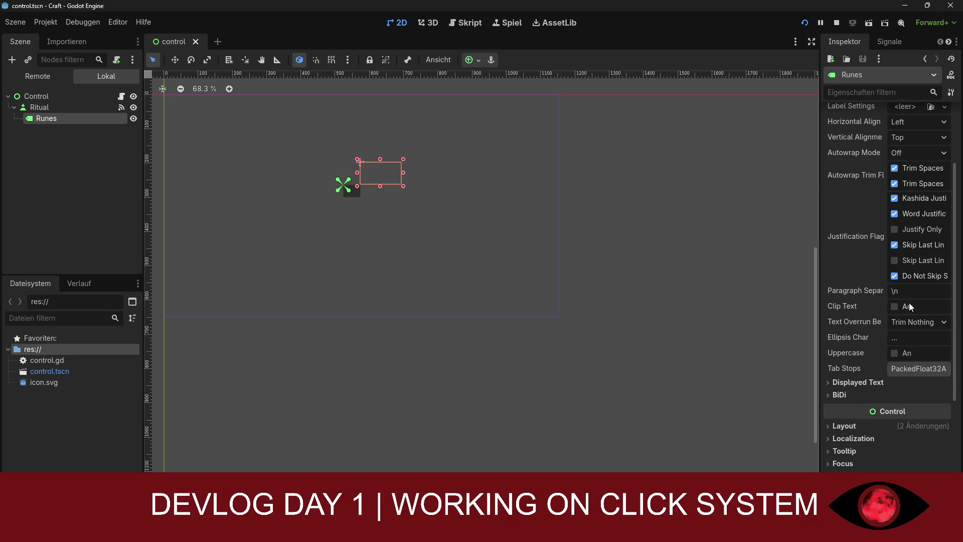
{"action": "left_click", "coordinate": [857, 428]}
{"action": "scroll", "coordinate": [863, 424], "scroll_direction": "down", "scroll_amount": 1}
{"action": "scroll", "coordinate": [873, 419], "scroll_direction": "down", "scroll_amount": 3}
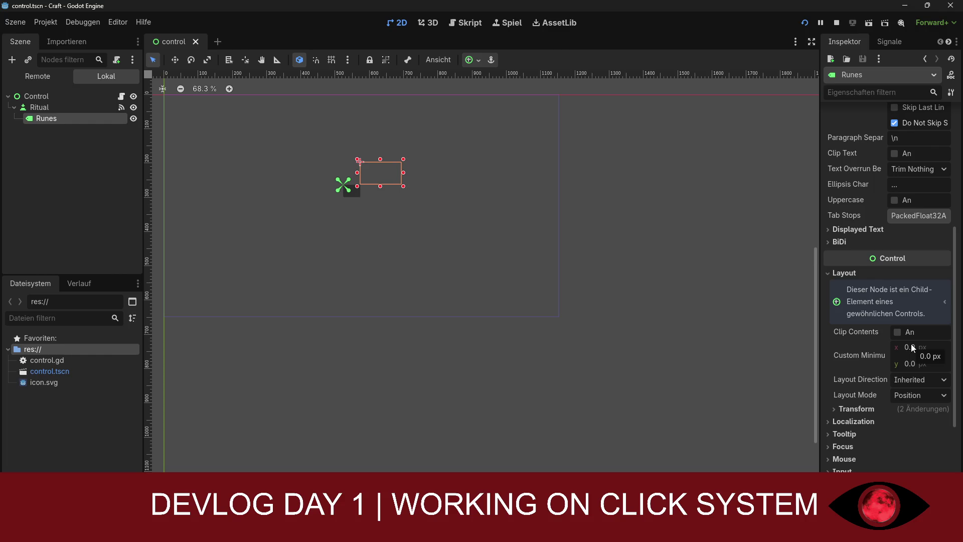
{"action": "scroll", "coordinate": [878, 376], "scroll_direction": "down", "scroll_amount": 3}
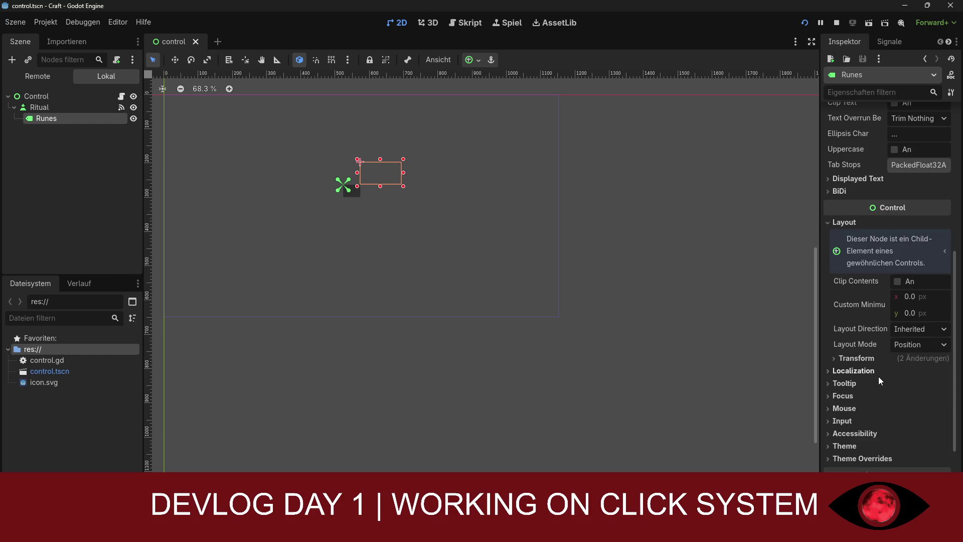
{"action": "scroll", "coordinate": [878, 377], "scroll_direction": "up", "scroll_amount": 10}
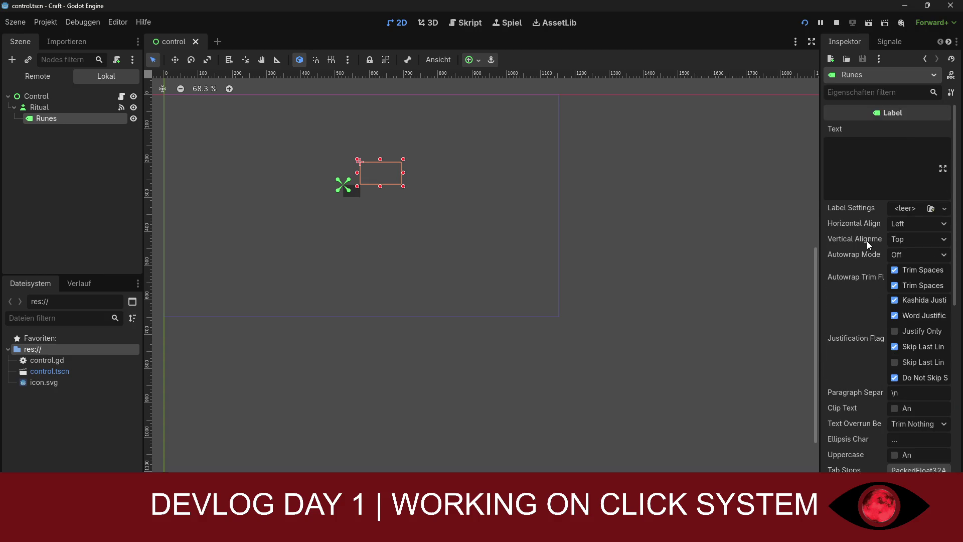
{"action": "scroll", "coordinate": [867, 244], "scroll_direction": "down", "scroll_amount": 7}
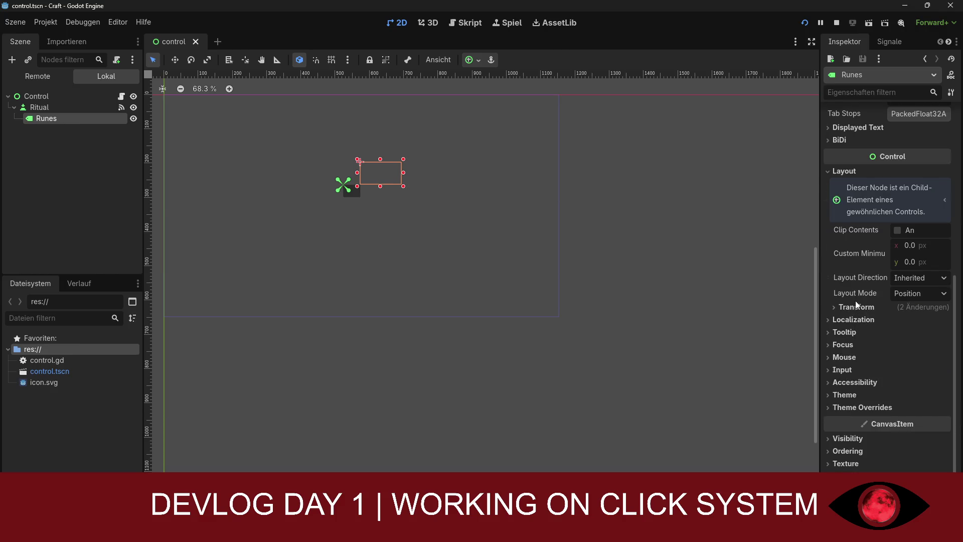
{"action": "left_click", "coordinate": [909, 294]}
{"action": "left_click", "coordinate": [908, 293]}
{"action": "left_click", "coordinate": [902, 281]}
{"action": "left_click", "coordinate": [892, 296]}
{"action": "scroll", "coordinate": [884, 276], "scroll_direction": "down", "scroll_amount": 2}
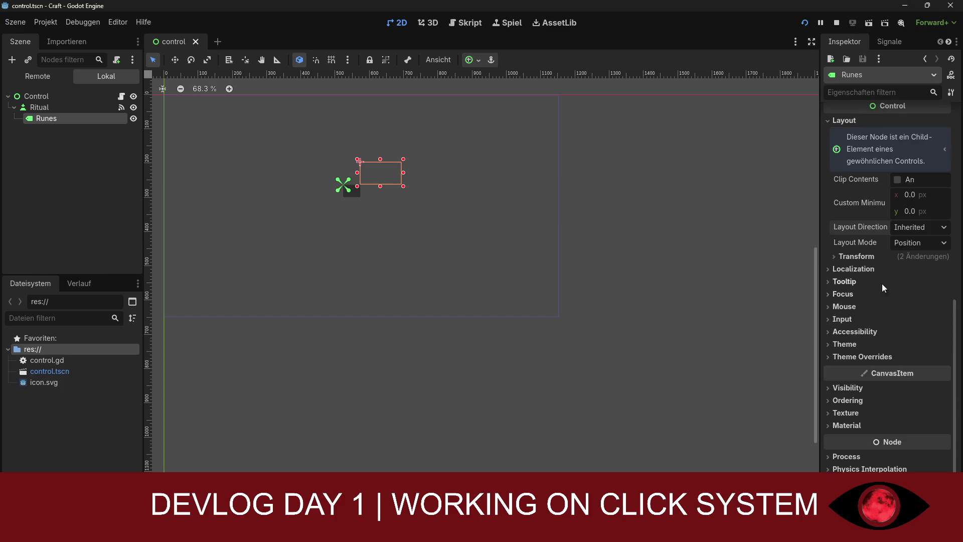
{"action": "scroll", "coordinate": [865, 346], "scroll_direction": "down", "scroll_amount": 1}
Set the Runes label's Modulate colour to dark red bb1d00
{"action": "left_click", "coordinate": [856, 360]}
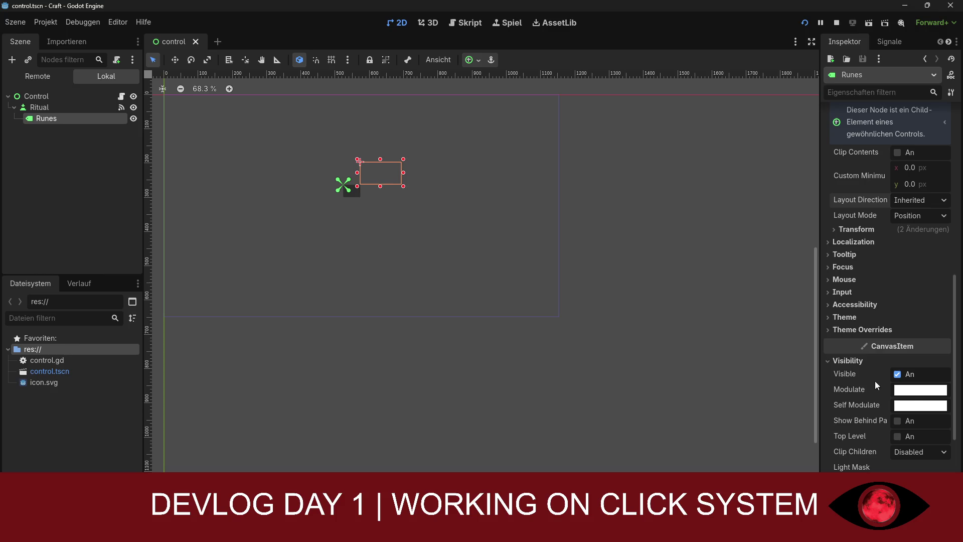
{"action": "left_click", "coordinate": [911, 391]}
{"action": "mouse_move", "coordinate": [883, 265]}
{"action": "left_mouse_down"}
{"action": "mouse_move", "coordinate": [859, 261]}
{"action": "mouse_move", "coordinate": [862, 278]}
{"action": "mouse_move", "coordinate": [835, 281]}
{"action": "mouse_move", "coordinate": [846, 279]}
{"action": "left_mouse_up"}
{"action": "left_click_drag", "start_coordinate": [950, 176], "coordinate": [949, 149]}
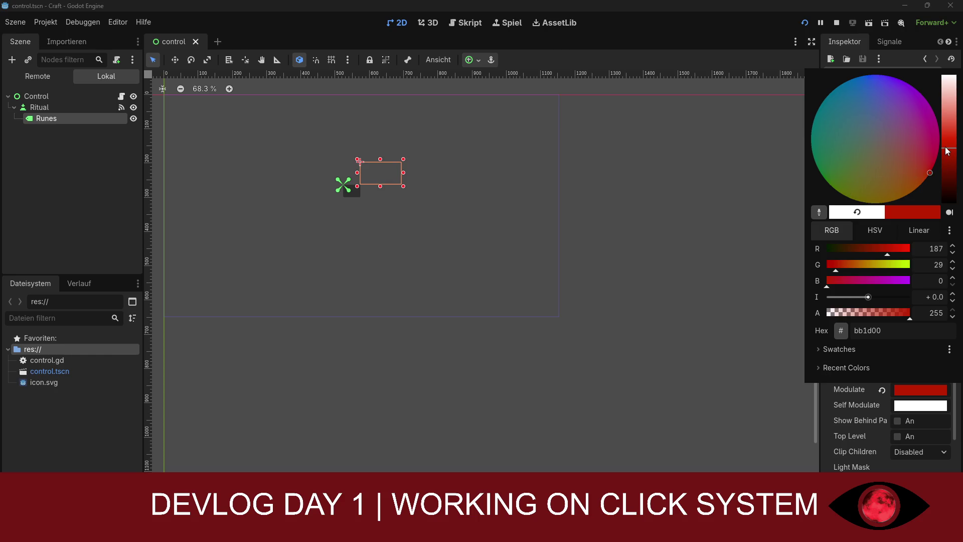
{"action": "key", "text": "Escape"}
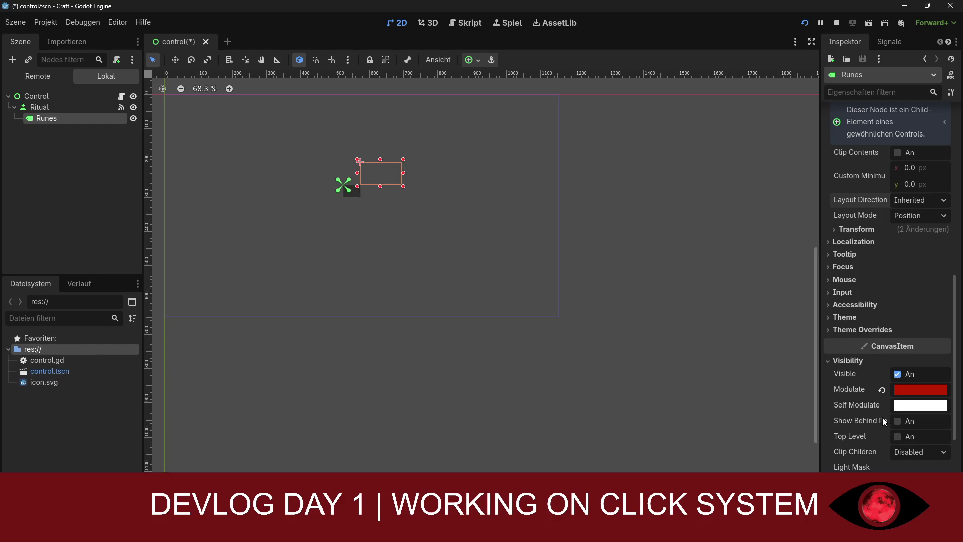
Deselect the Runes node and save control.tscn with Ctrl+S
{"action": "scroll", "coordinate": [898, 424], "scroll_direction": "down", "scroll_amount": 2}
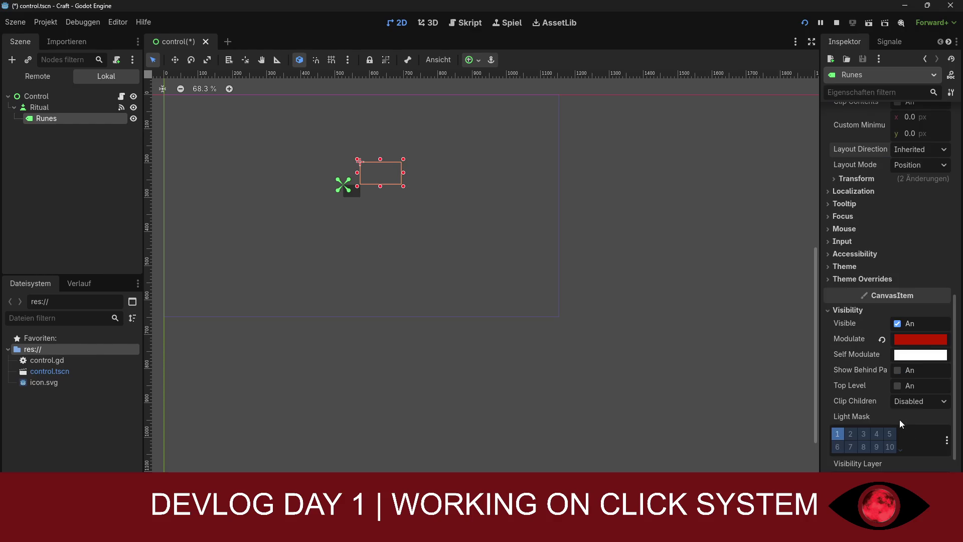
{"action": "scroll", "coordinate": [858, 427], "scroll_direction": "down", "scroll_amount": 5}
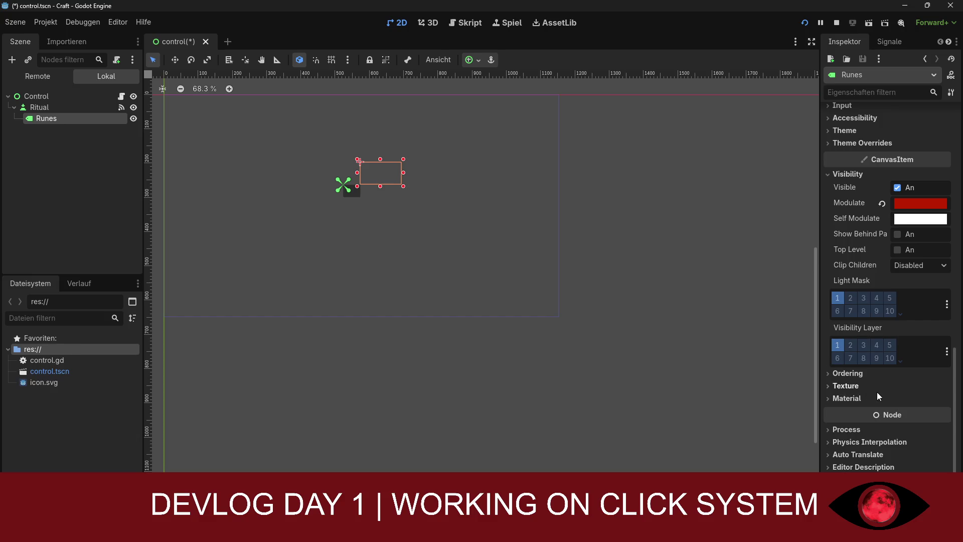
{"action": "left_click", "coordinate": [722, 338]}
{"action": "key", "text": "ctrl+s"}
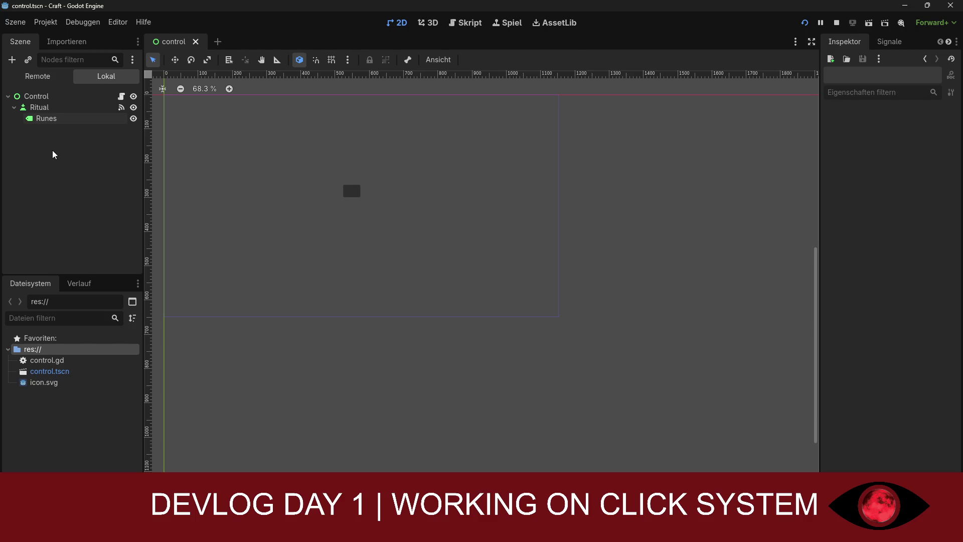
Check the Ritual button's text behaviour, keeping alignment centred and overrun at Trim Nothing
{"action": "left_click", "coordinate": [44, 121]}
{"action": "left_click", "coordinate": [44, 109]}
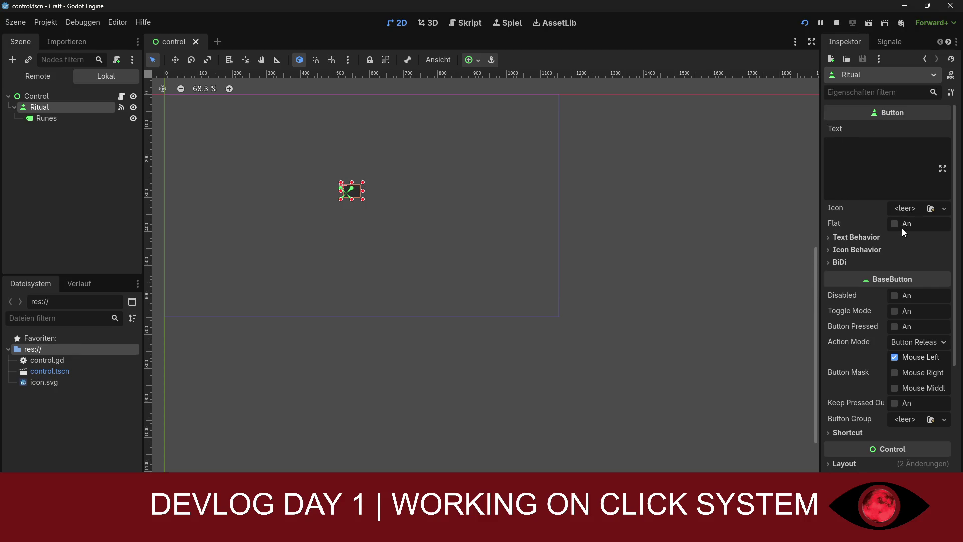
{"action": "left_click", "coordinate": [853, 235]}
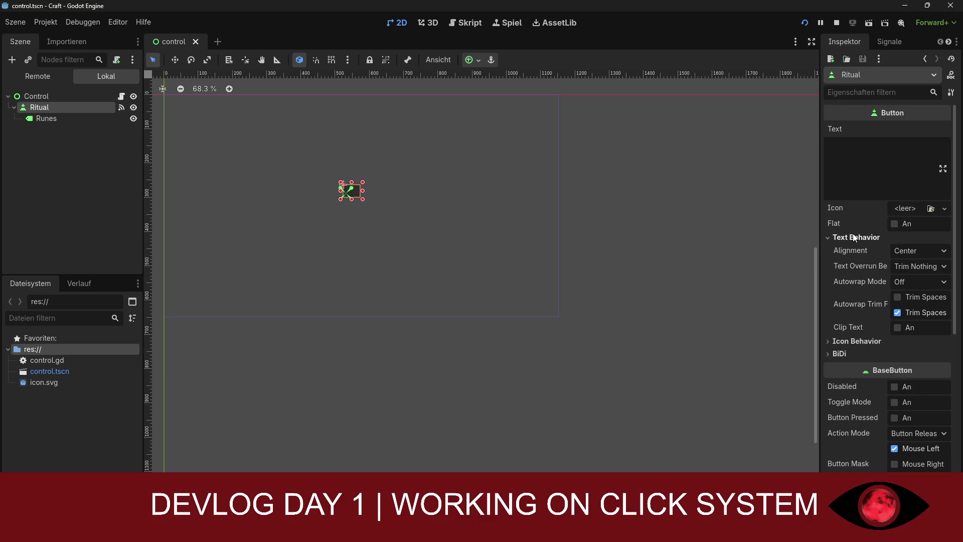
{"action": "left_click", "coordinate": [912, 249]}
{"action": "left_click", "coordinate": [916, 280]}
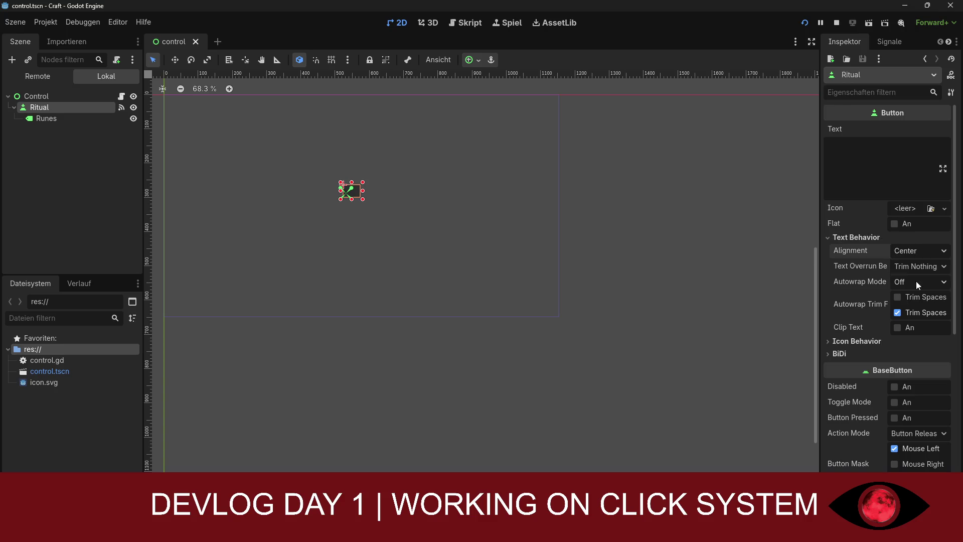
{"action": "left_click", "coordinate": [915, 266]}
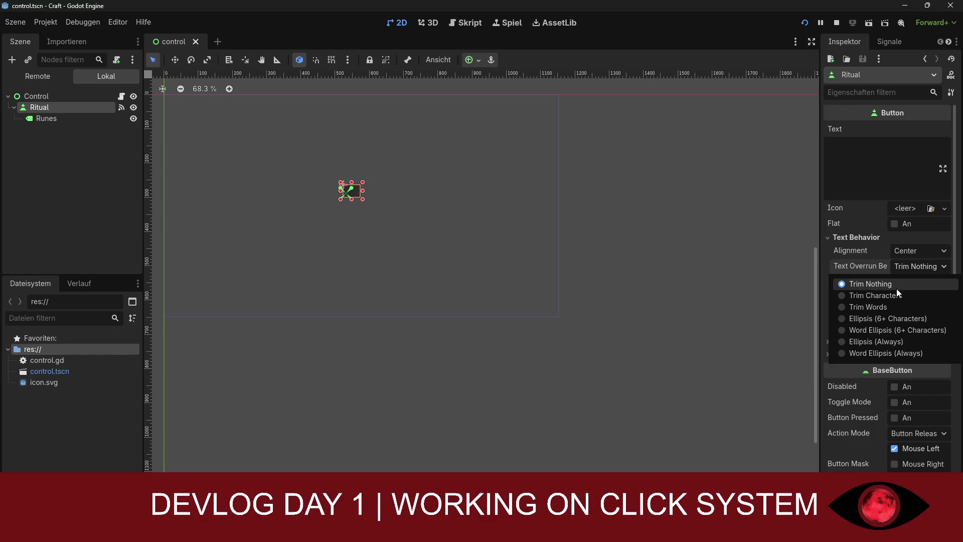
{"action": "left_click", "coordinate": [906, 267]}
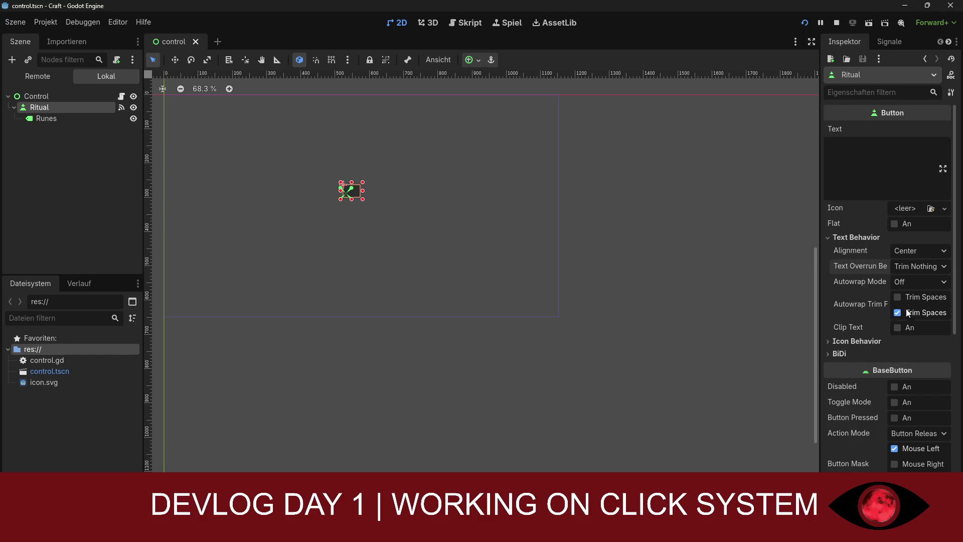
Expand the Ritual button's layout settings, then select the root Control node
{"action": "scroll", "coordinate": [883, 327], "scroll_direction": "down", "scroll_amount": 5}
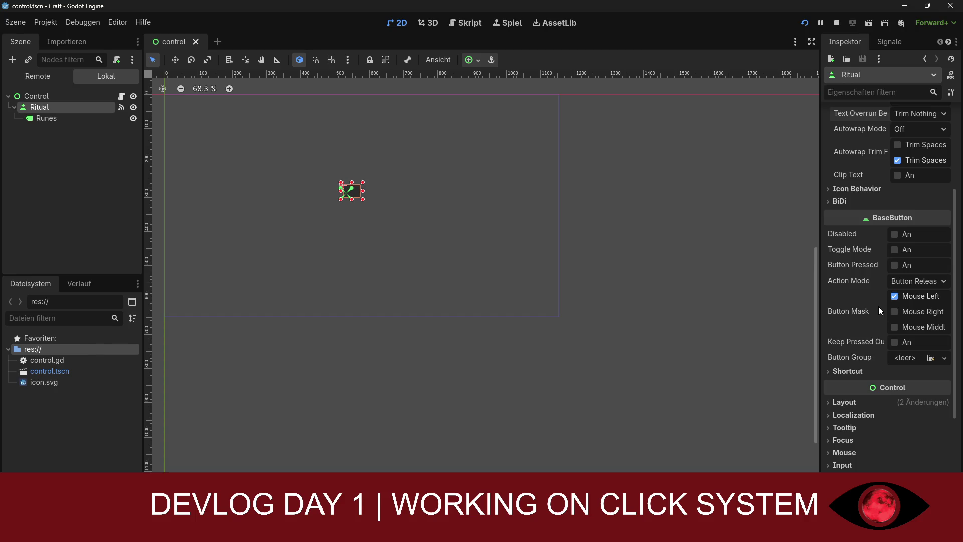
{"action": "scroll", "coordinate": [871, 305], "scroll_direction": "down", "scroll_amount": 3}
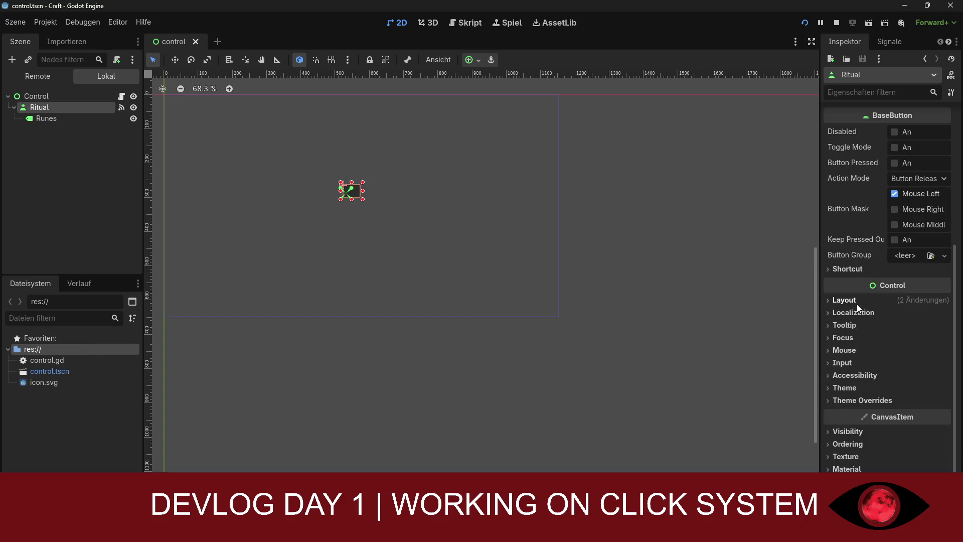
{"action": "left_click", "coordinate": [857, 300]}
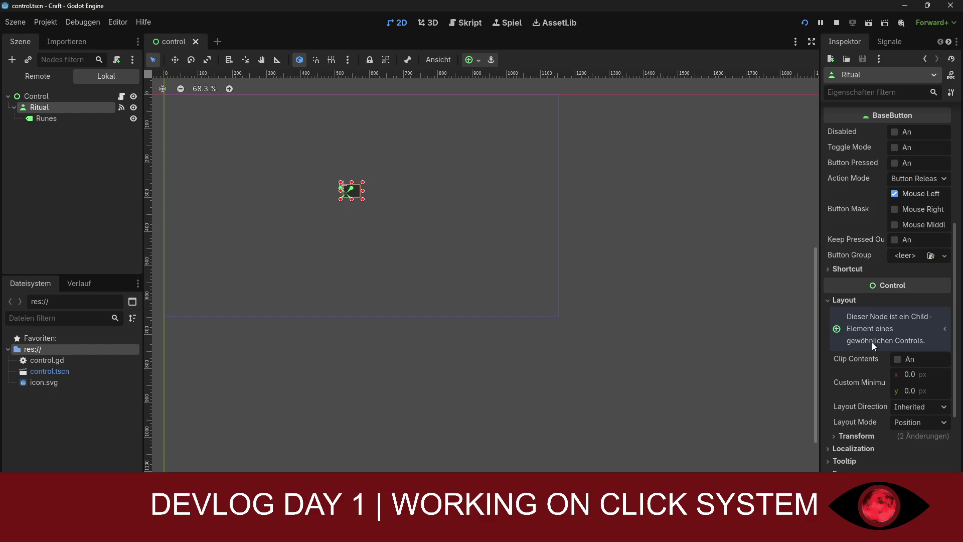
{"action": "scroll", "coordinate": [878, 365], "scroll_direction": "down", "scroll_amount": 3}
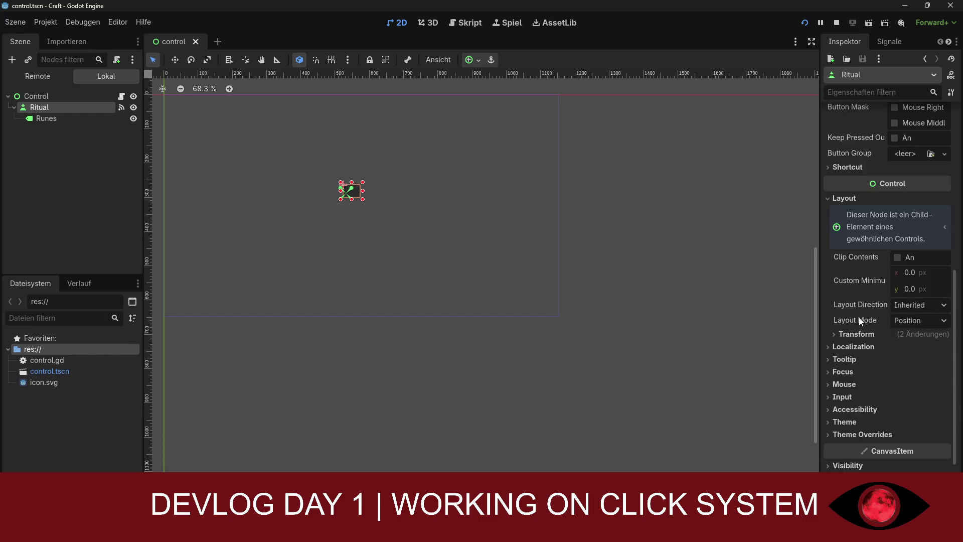
{"action": "left_click", "coordinate": [32, 95]}
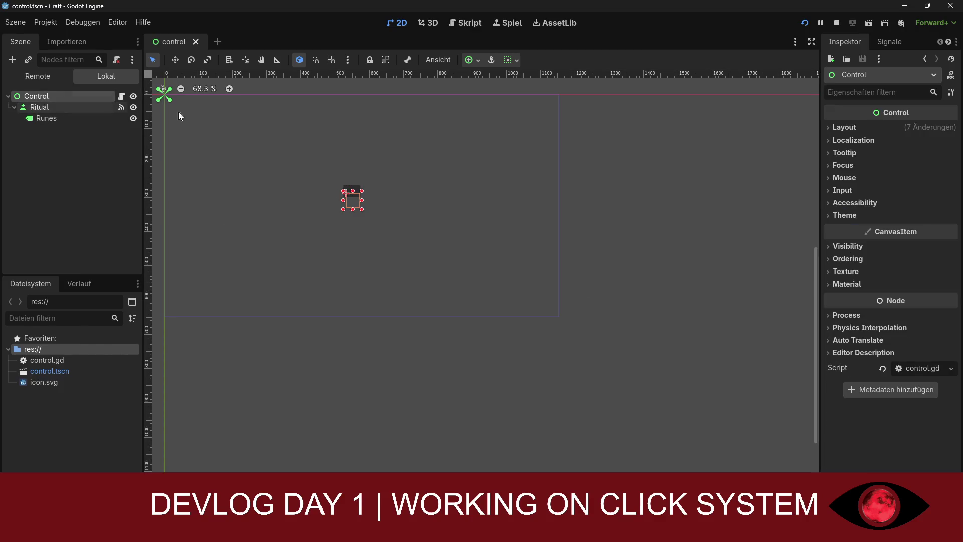
Set the root Control's size to width 200 and height 30
{"action": "left_click", "coordinate": [856, 127]}
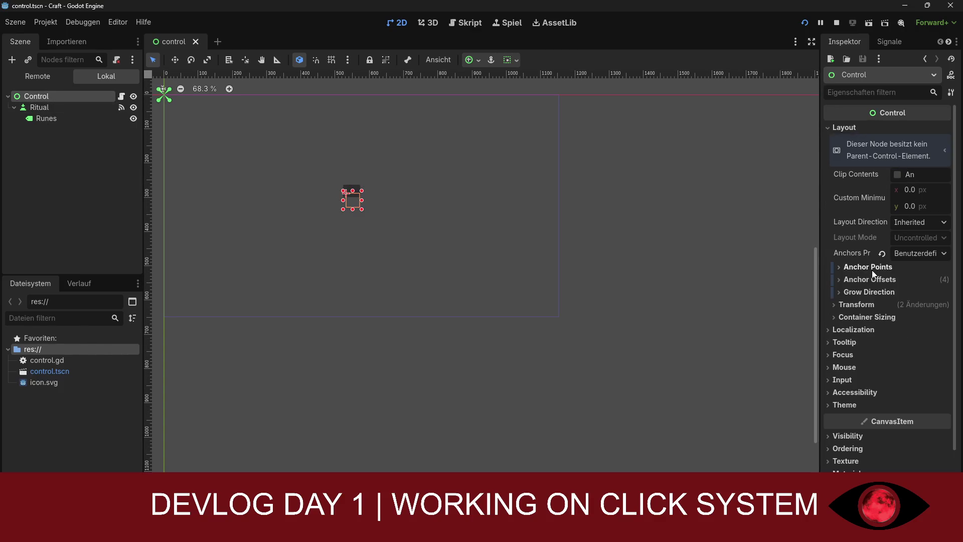
{"action": "left_click", "coordinate": [858, 306]}
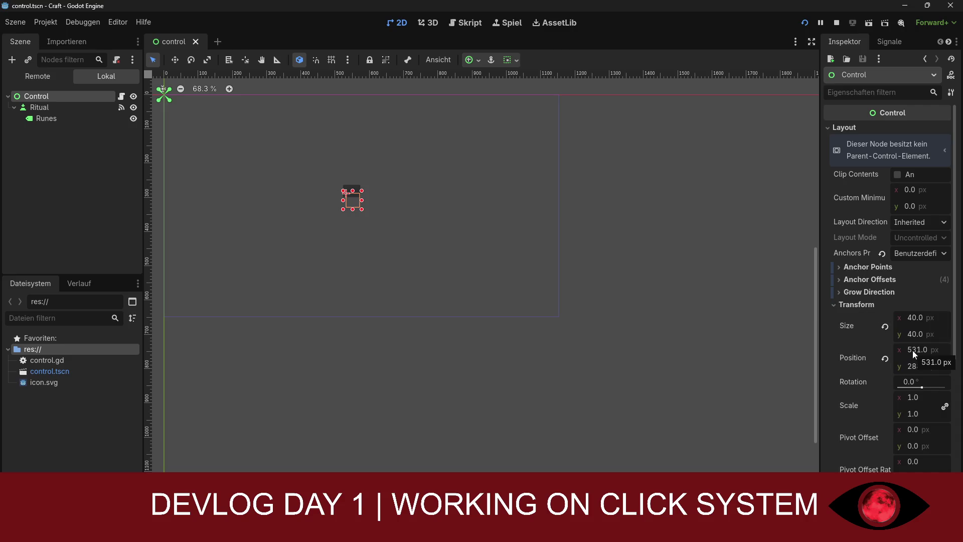
{"action": "scroll", "coordinate": [894, 369], "scroll_direction": "down", "scroll_amount": 2}
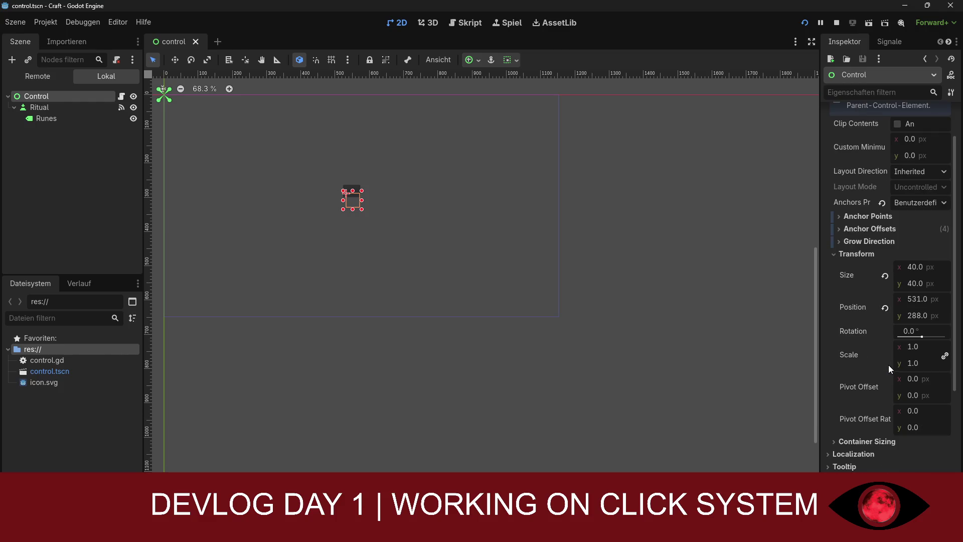
{"action": "mouse_move", "coordinate": [889, 365]}
{"action": "left_click", "coordinate": [909, 266]}
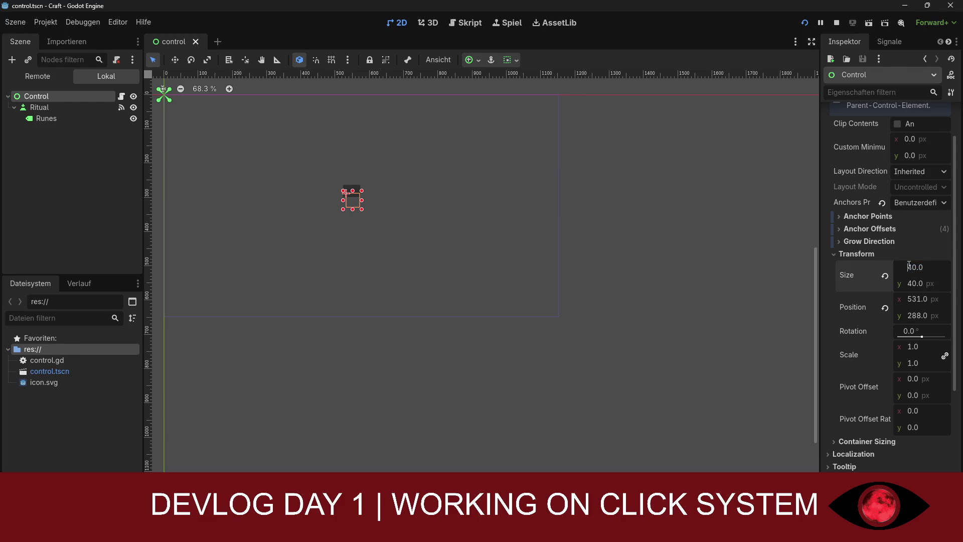
{"action": "type", "text": "200"}
{"action": "key", "text": "Delete"}
{"action": "key", "text": "Delete"}
{"action": "left_click", "coordinate": [907, 284]}
{"action": "type", "text": "30"}
{"action": "left_click", "coordinate": [918, 242]}
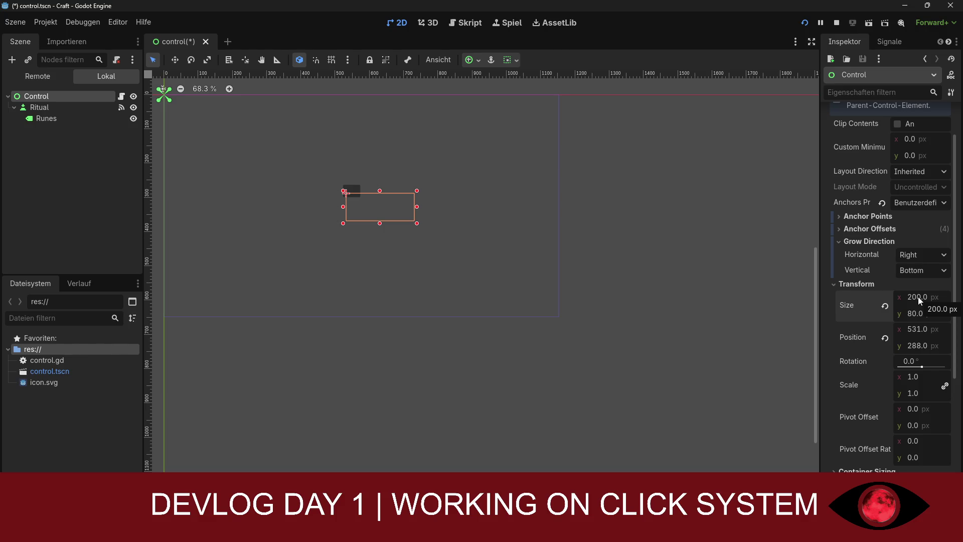
Check the Control's grow direction, keeping it Right, and glance at the anchor values
{"action": "left_click", "coordinate": [916, 256]}
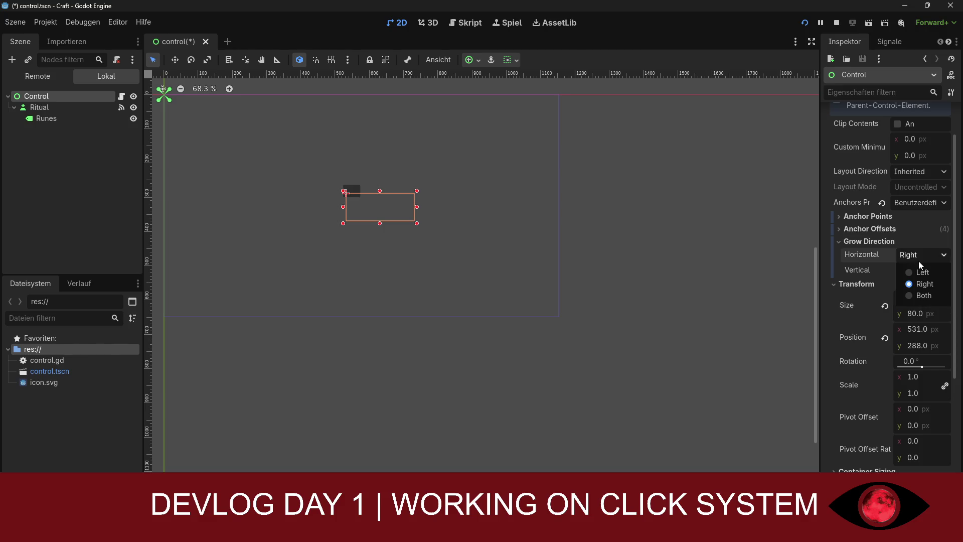
{"action": "left_click", "coordinate": [920, 254]}
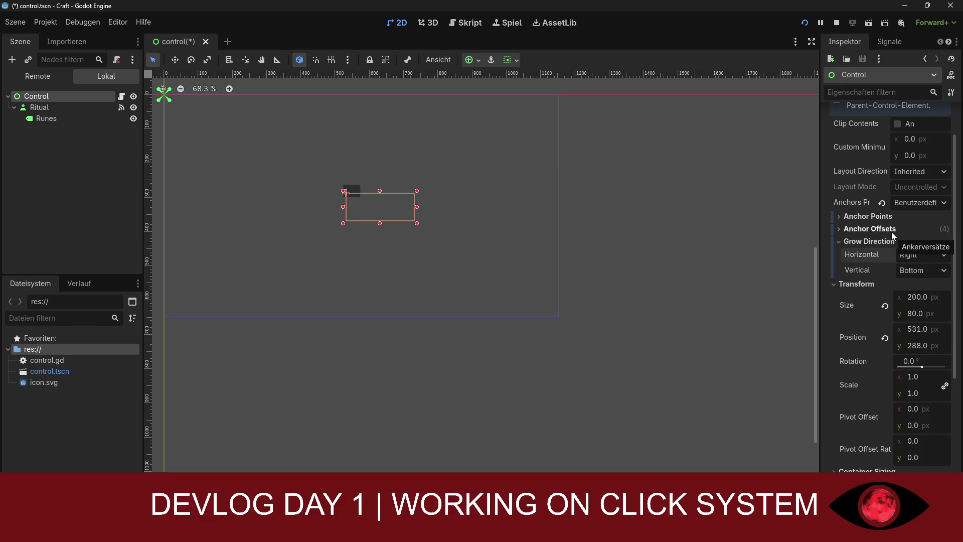
{"action": "left_click", "coordinate": [859, 218]}
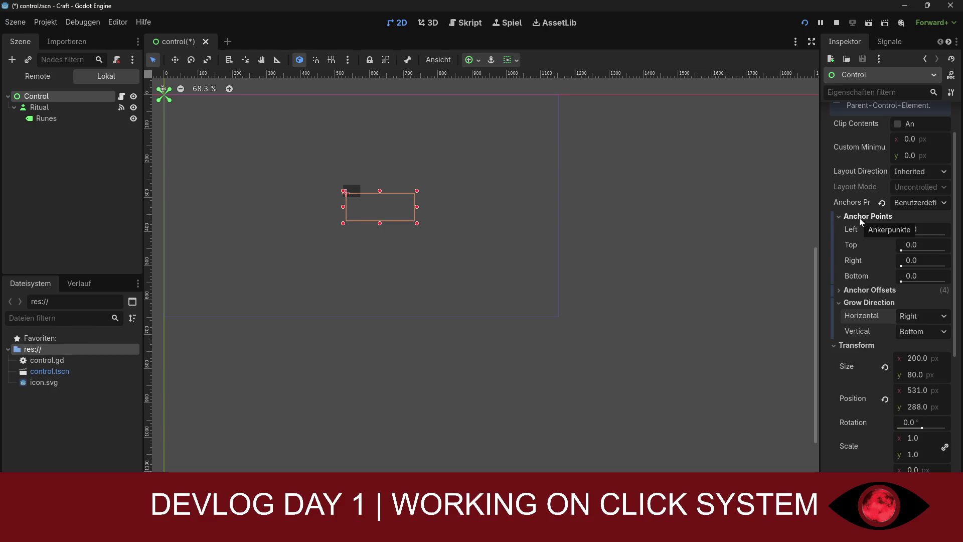
{"action": "left_click", "coordinate": [860, 218]}
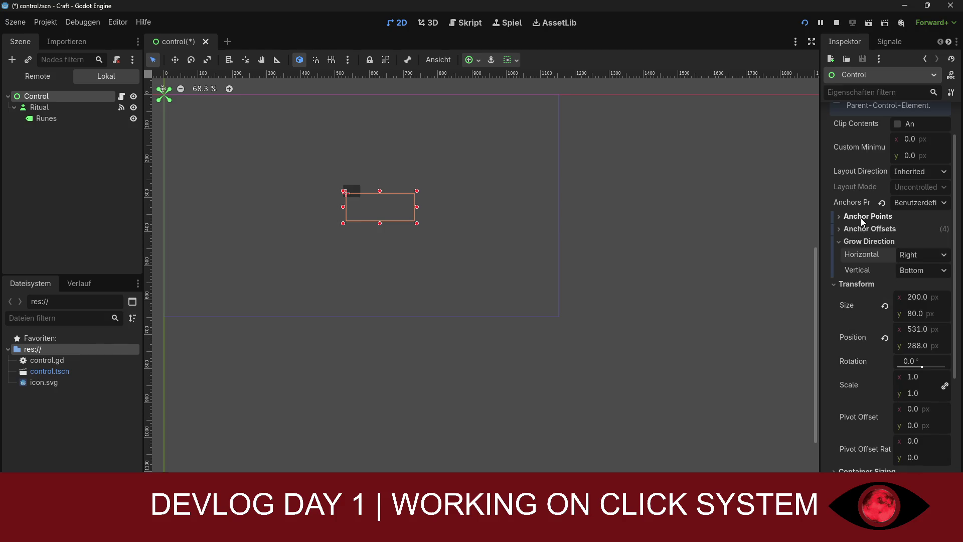
{"action": "left_click", "coordinate": [860, 228]}
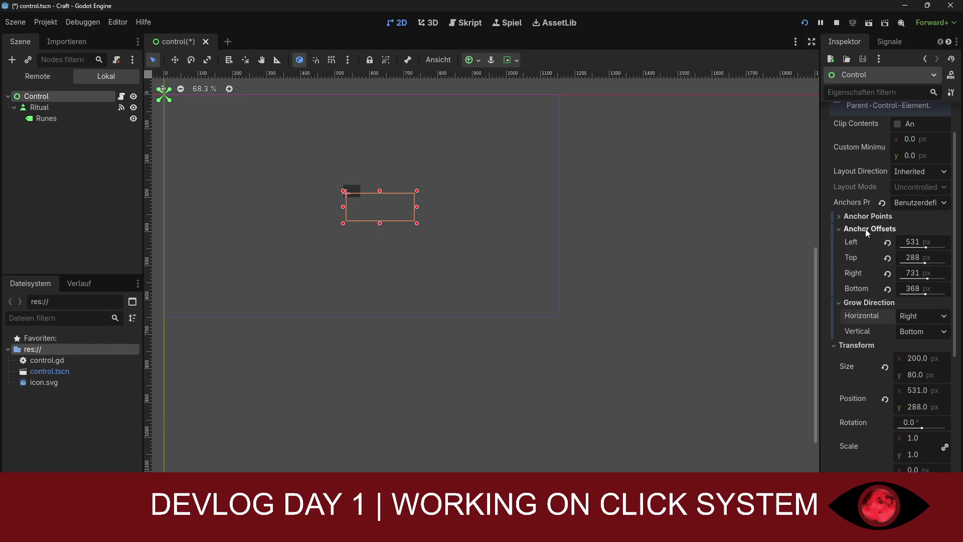
{"action": "left_click", "coordinate": [865, 229]}
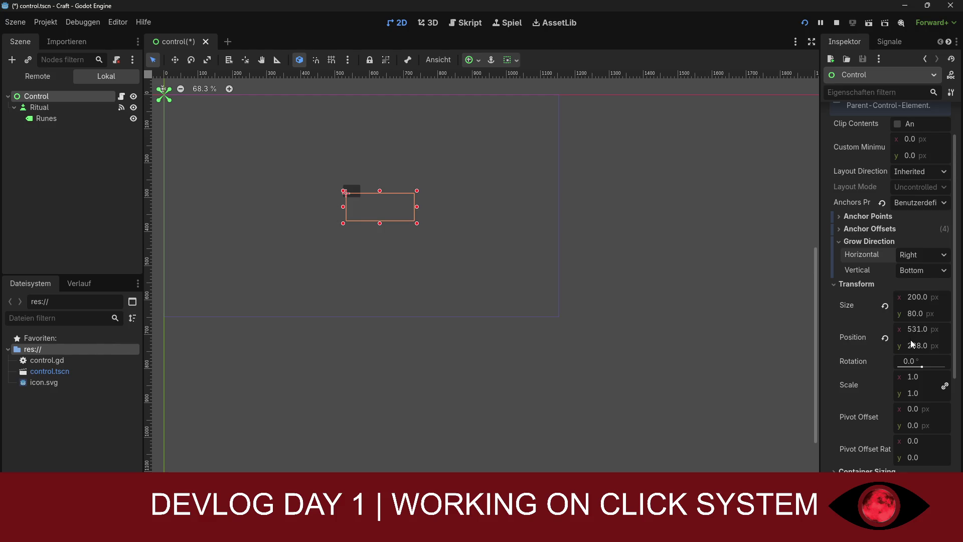
{"action": "scroll", "coordinate": [911, 340], "scroll_direction": "down", "scroll_amount": 2}
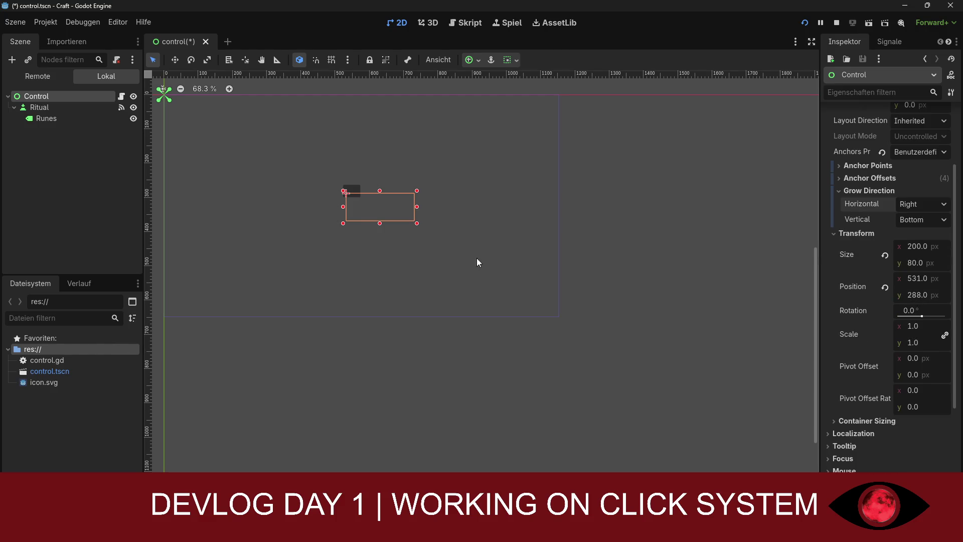
Reset the Control's position to 0, 0 and drag it to the canvas middle
{"action": "left_click", "coordinate": [884, 287]}
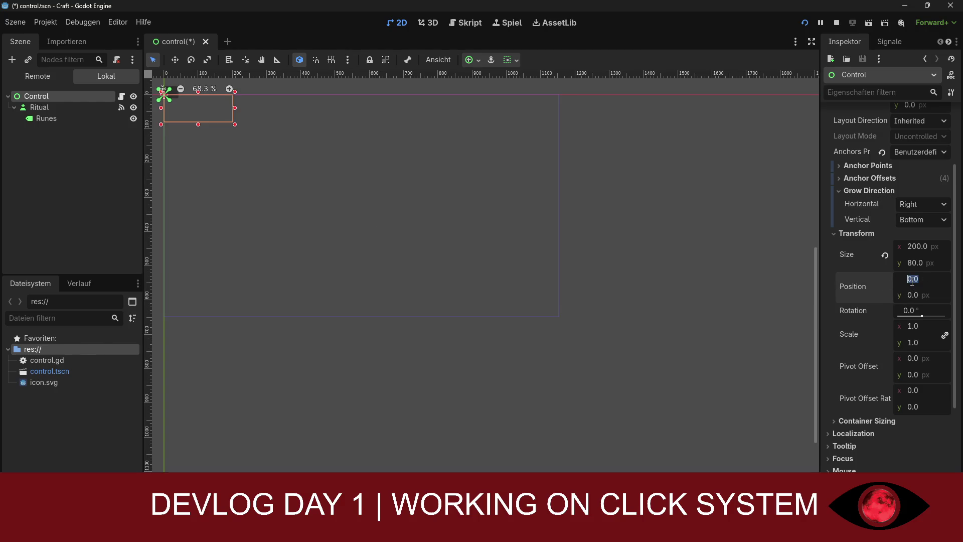
{"action": "mouse_move", "coordinate": [191, 107]}
{"action": "left_mouse_down"}
{"action": "mouse_move", "coordinate": [369, 185]}
{"action": "mouse_move", "coordinate": [371, 210]}
{"action": "mouse_move", "coordinate": [447, 241]}
{"action": "mouse_move", "coordinate": [426, 227]}
{"action": "left_mouse_up"}
{"action": "left_click", "coordinate": [47, 108]}
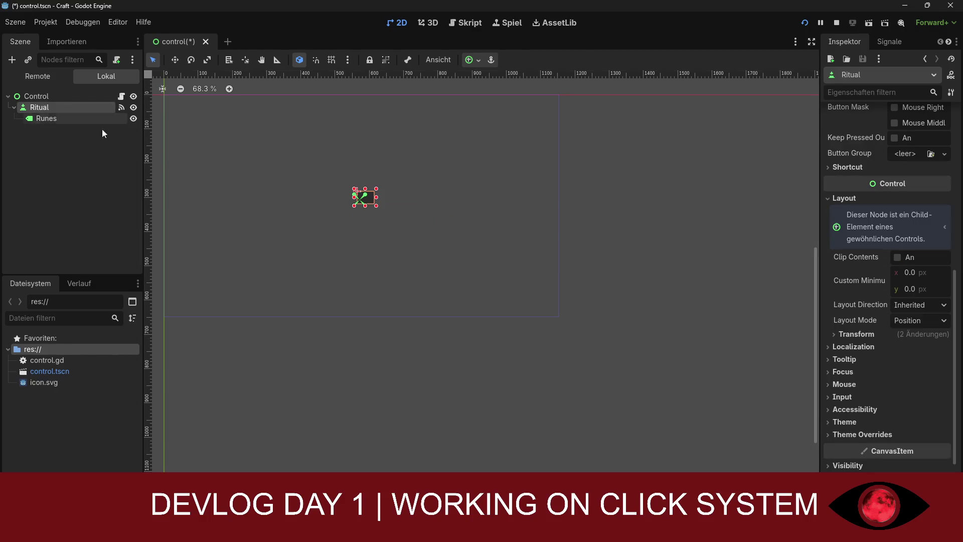
Stretch the Ritual button wider and taller and nudge it into place near the centre
{"action": "mouse_move", "coordinate": [377, 189]}
{"action": "left_mouse_down"}
{"action": "mouse_move", "coordinate": [415, 158]}
{"action": "mouse_move", "coordinate": [373, 207]}
{"action": "mouse_move", "coordinate": [364, 201]}
{"action": "mouse_move", "coordinate": [364, 114]}
{"action": "left_mouse_up"}
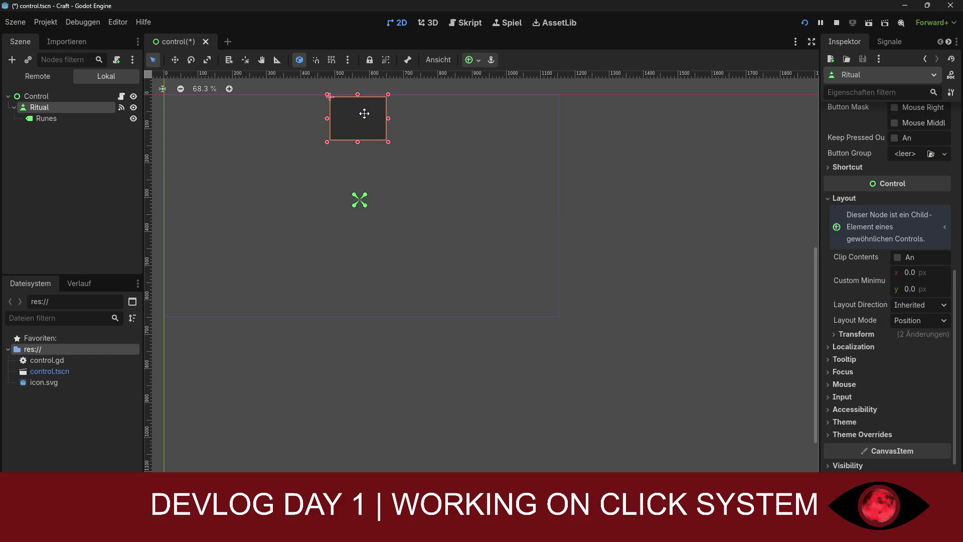
{"action": "mouse_move", "coordinate": [364, 114]}
{"action": "left_mouse_down"}
{"action": "mouse_move", "coordinate": [384, 114]}
{"action": "mouse_move", "coordinate": [356, 115]}
{"action": "mouse_move", "coordinate": [356, 87]}
{"action": "mouse_move", "coordinate": [359, 208]}
{"action": "left_mouse_up"}
{"action": "scroll", "coordinate": [909, 351], "scroll_direction": "down", "scroll_amount": 3}
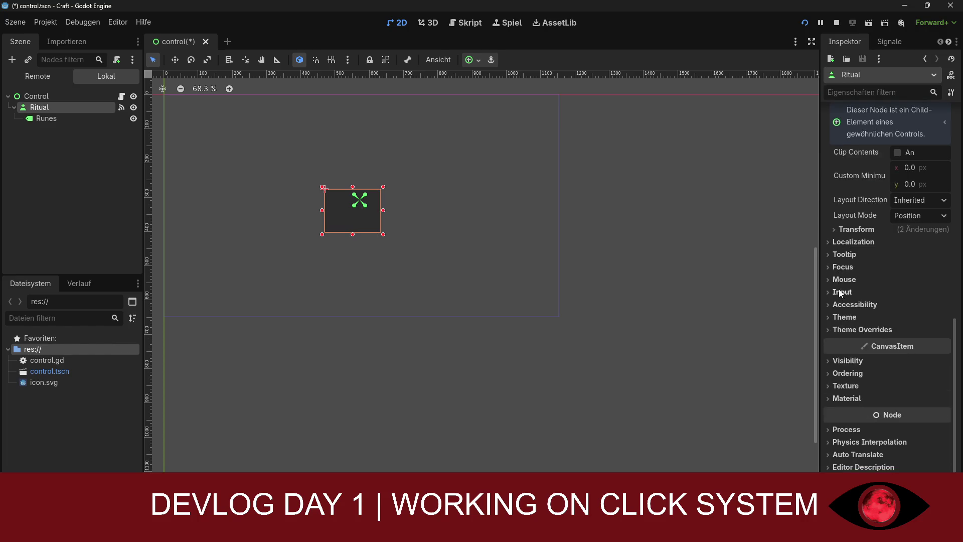
{"action": "mouse_move", "coordinate": [352, 224]}
{"action": "left_mouse_down"}
{"action": "mouse_move", "coordinate": [353, 210]}
{"action": "mouse_move", "coordinate": [403, 232]}
{"action": "left_mouse_up"}
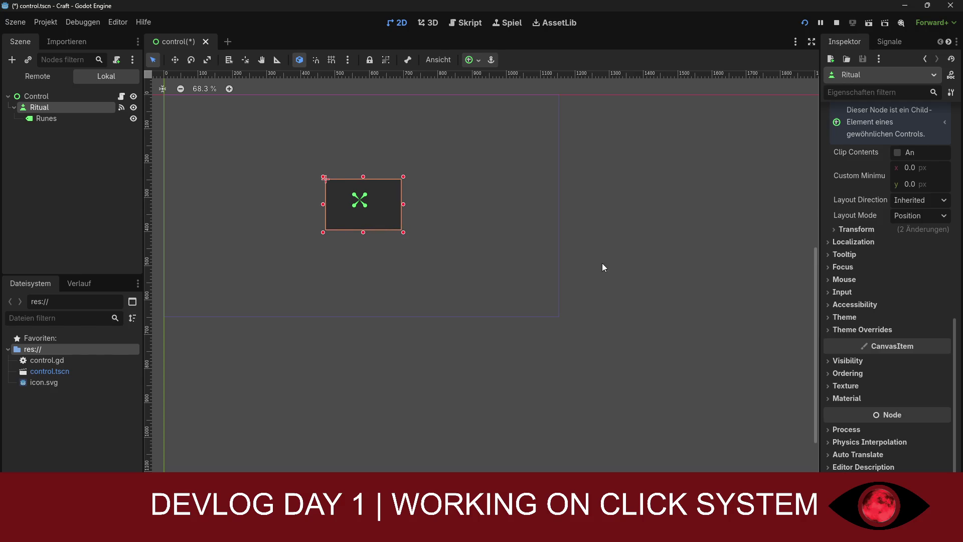
{"action": "left_click", "coordinate": [848, 361]}
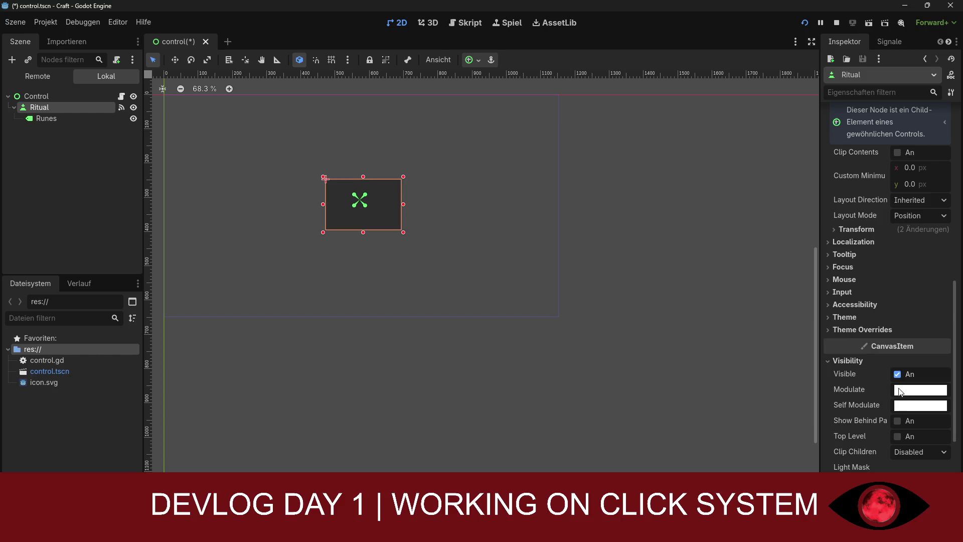
Set the Ritual button's Modulate to dark red a40019 and nudge it up slightly
{"action": "left_click", "coordinate": [903, 390]}
{"action": "mouse_move", "coordinate": [890, 249]}
{"action": "left_mouse_down"}
{"action": "mouse_move", "coordinate": [826, 249]}
{"action": "mouse_move", "coordinate": [803, 263]}
{"action": "left_mouse_up"}
{"action": "mouse_move", "coordinate": [920, 158]}
{"action": "left_mouse_down"}
{"action": "mouse_move", "coordinate": [951, 173]}
{"action": "mouse_move", "coordinate": [952, 160]}
{"action": "left_mouse_up"}
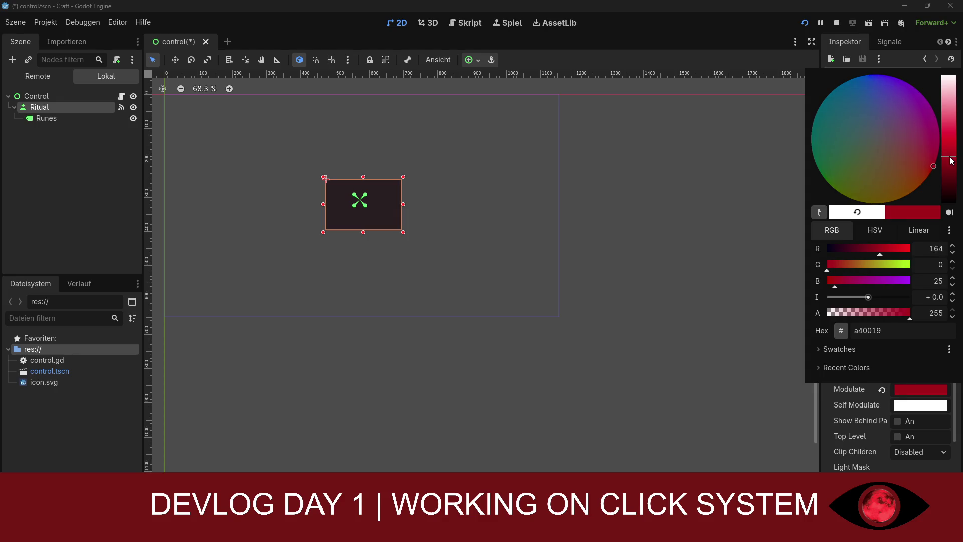
{"action": "key", "text": "Escape"}
{"action": "left_click", "coordinate": [526, 191]}
{"action": "left_click_drag", "start_coordinate": [388, 204], "coordinate": [388, 200]}
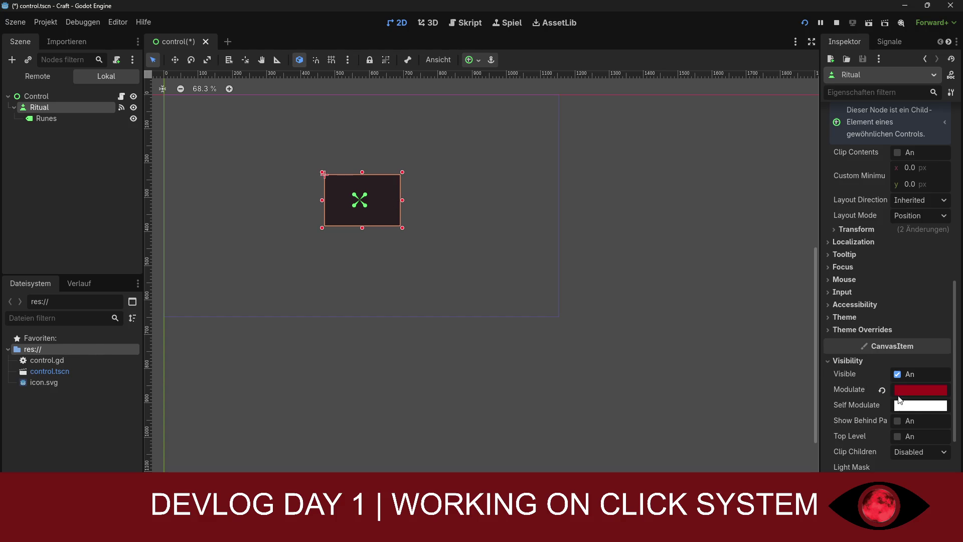
Give the Ritual button a purple Self Modulate of 9400b5 and save the scene
{"action": "left_click", "coordinate": [920, 406]}
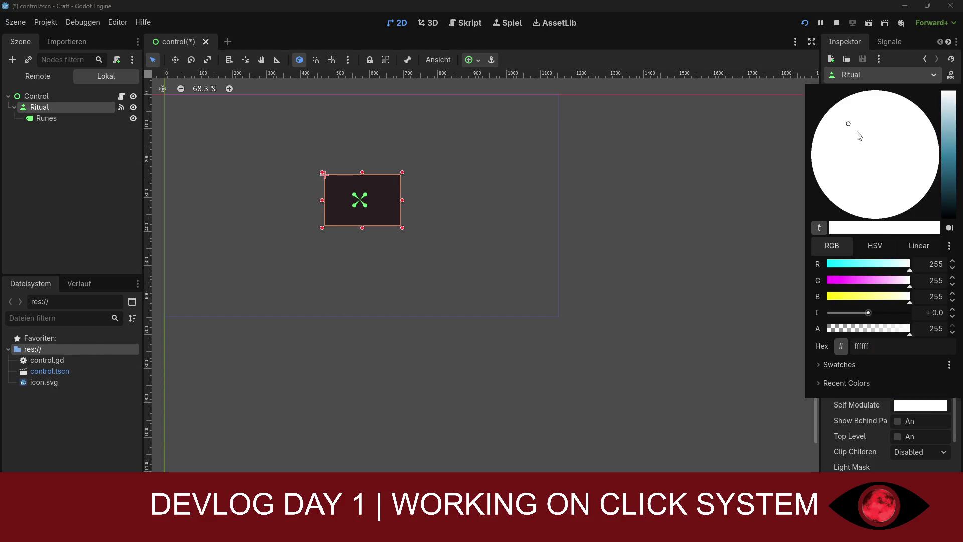
{"action": "left_click", "coordinate": [851, 103]}
{"action": "mouse_move", "coordinate": [950, 151]}
{"action": "left_mouse_down"}
{"action": "mouse_move", "coordinate": [952, 173]}
{"action": "mouse_move", "coordinate": [923, 110]}
{"action": "left_mouse_up"}
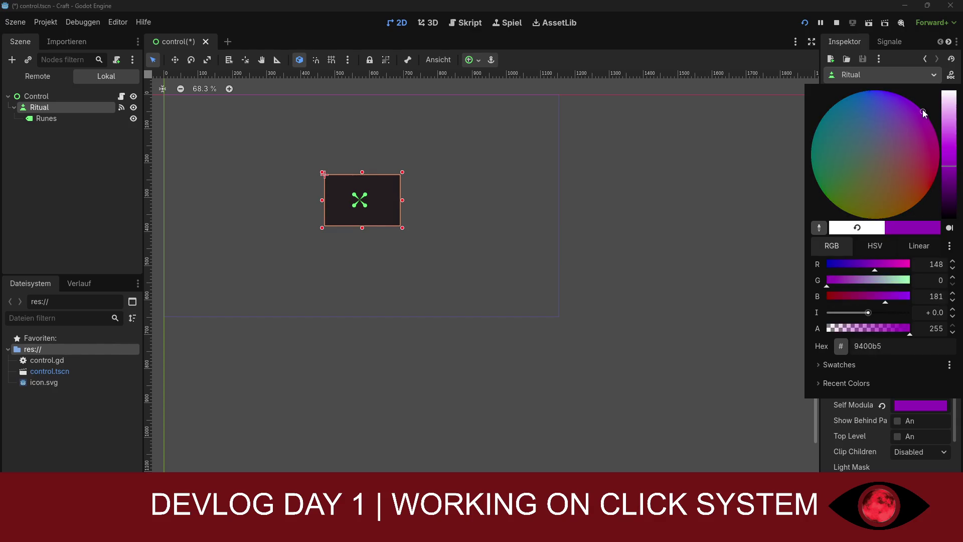
{"action": "left_click", "coordinate": [657, 233]}
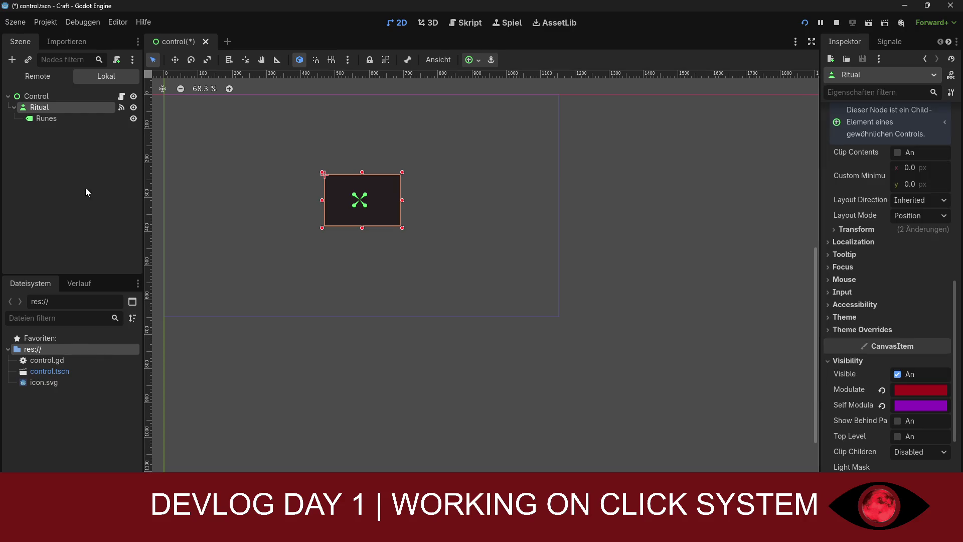
{"action": "key", "text": "ctrl+s"}
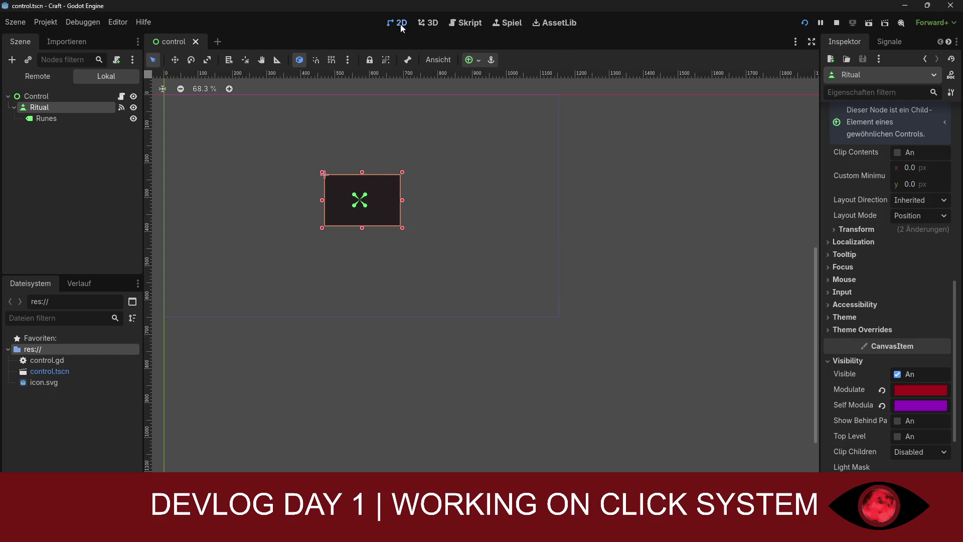
{"action": "left_click", "coordinate": [805, 23]}
{"action": "left_click", "coordinate": [486, 236]}
{"action": "left_click", "coordinate": [489, 245]}
{"action": "left_click", "coordinate": [490, 246]}
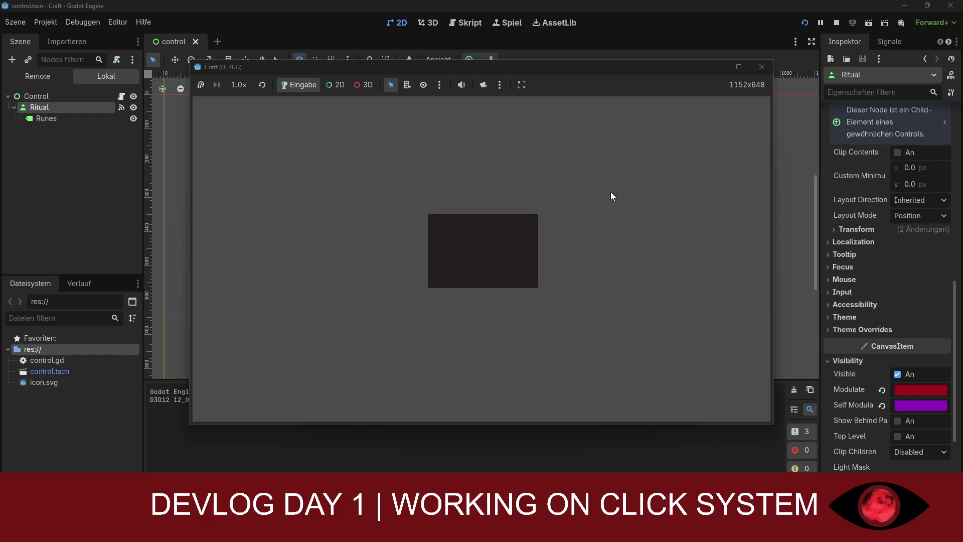
{"action": "left_click", "coordinate": [762, 67]}
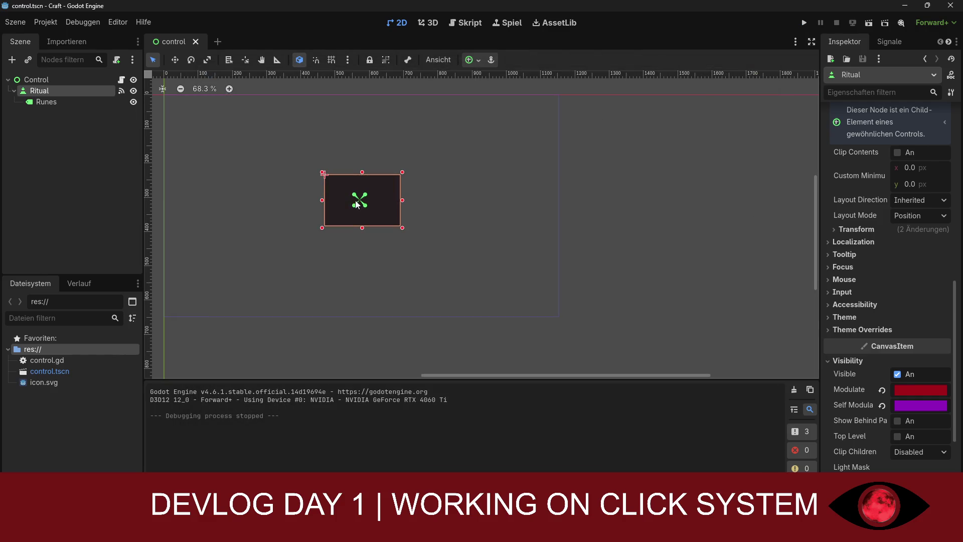
{"action": "left_click", "coordinate": [46, 102]}
{"action": "mouse_move", "coordinate": [372, 166]}
{"action": "left_mouse_down"}
{"action": "mouse_move", "coordinate": [484, 169]}
{"action": "mouse_move", "coordinate": [504, 187]}
{"action": "left_mouse_up"}
Enter 'Runes' as the label text and move the label above the Ritual button
{"action": "scroll", "coordinate": [859, 198], "scroll_direction": "up", "scroll_amount": 10}
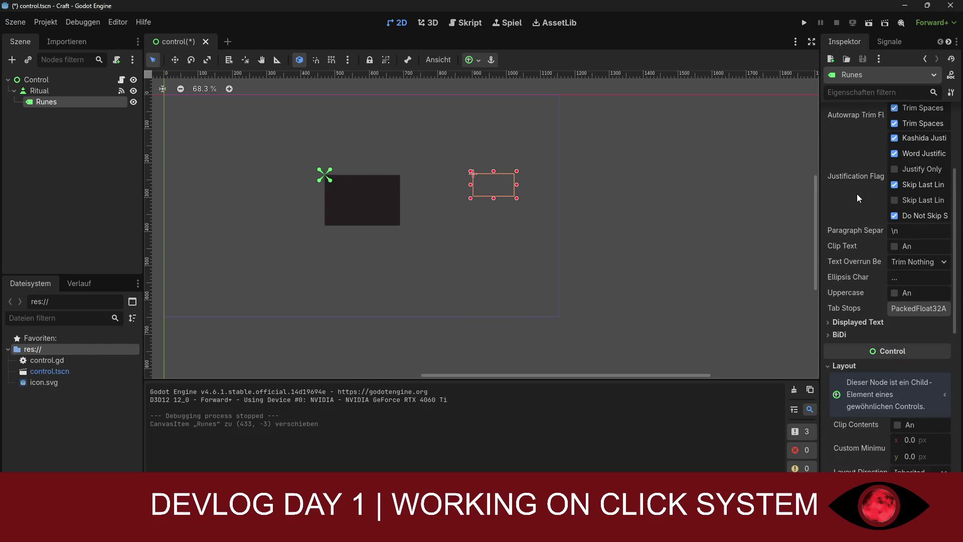
{"action": "scroll", "coordinate": [858, 198], "scroll_direction": "up", "scroll_amount": 1}
{"action": "left_click", "coordinate": [868, 176]}
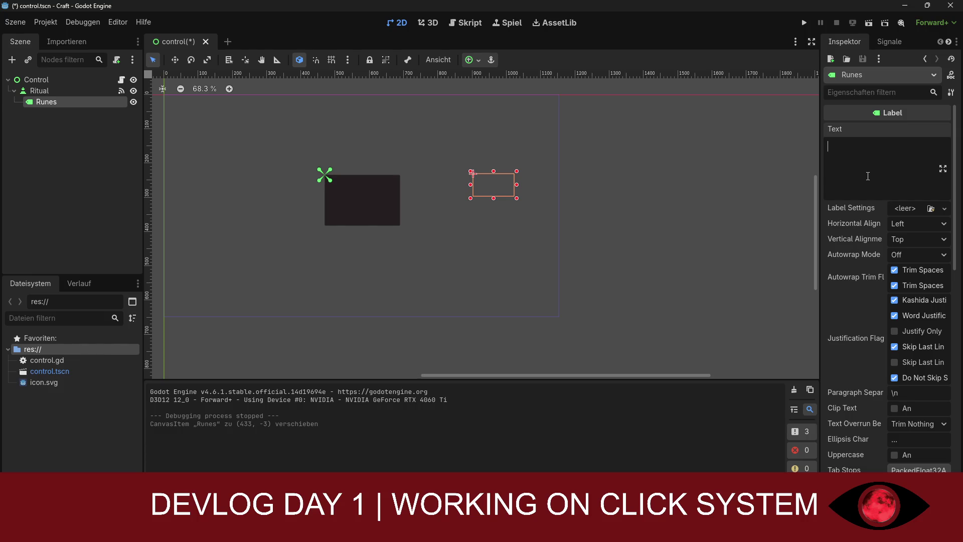
{"action": "type", "text": "Runes"}
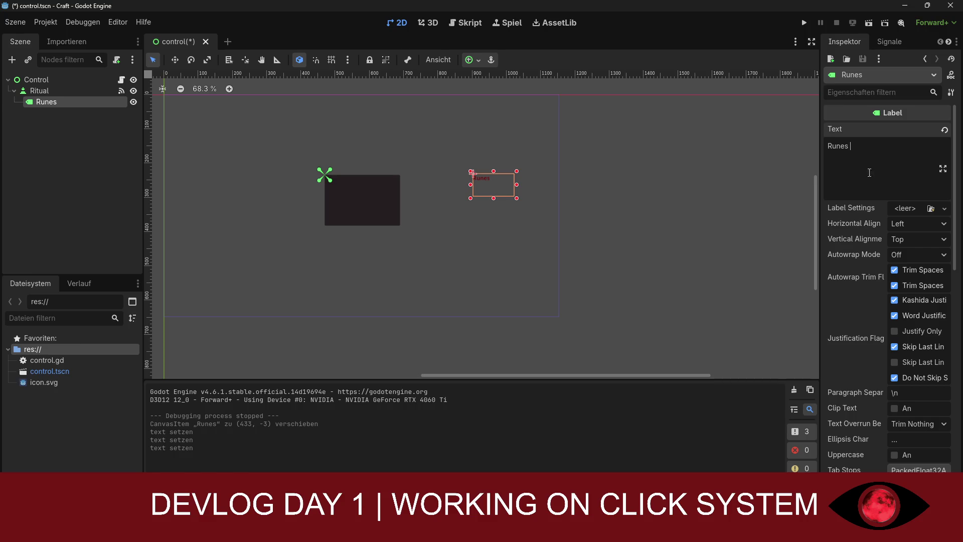
{"action": "mouse_move", "coordinate": [506, 182]}
{"action": "left_mouse_down"}
{"action": "mouse_move", "coordinate": [518, 132]}
{"action": "mouse_move", "coordinate": [563, 101]}
{"action": "mouse_move", "coordinate": [495, 121]}
{"action": "mouse_move", "coordinate": [425, 177]}
{"action": "mouse_move", "coordinate": [439, 169]}
{"action": "mouse_move", "coordinate": [445, 125]}
{"action": "mouse_move", "coordinate": [357, 149]}
{"action": "mouse_move", "coordinate": [358, 132]}
{"action": "left_mouse_up"}
Look through the label's Localization, Focus and Mouse properties, then deselect it
{"action": "scroll", "coordinate": [888, 281], "scroll_direction": "down", "scroll_amount": 3}
{"action": "scroll", "coordinate": [870, 357], "scroll_direction": "down", "scroll_amount": 4}
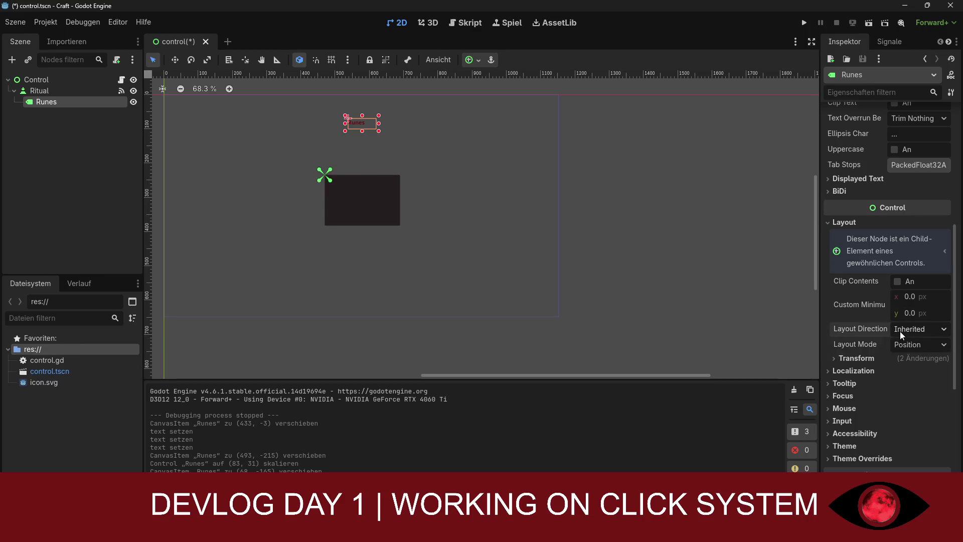
{"action": "left_click", "coordinate": [853, 371]}
{"action": "left_click", "coordinate": [855, 374]}
{"action": "left_click", "coordinate": [847, 395]}
{"action": "left_click", "coordinate": [847, 396]}
{"action": "left_click", "coordinate": [847, 408]}
{"action": "left_click", "coordinate": [848, 407]}
{"action": "scroll", "coordinate": [847, 408], "scroll_direction": "down", "scroll_amount": 6}
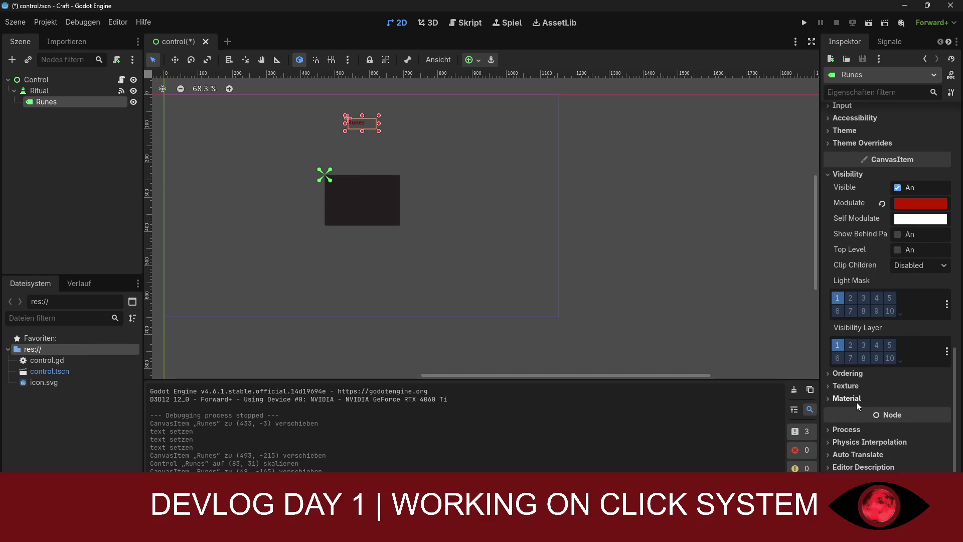
{"action": "left_click", "coordinate": [438, 284]}
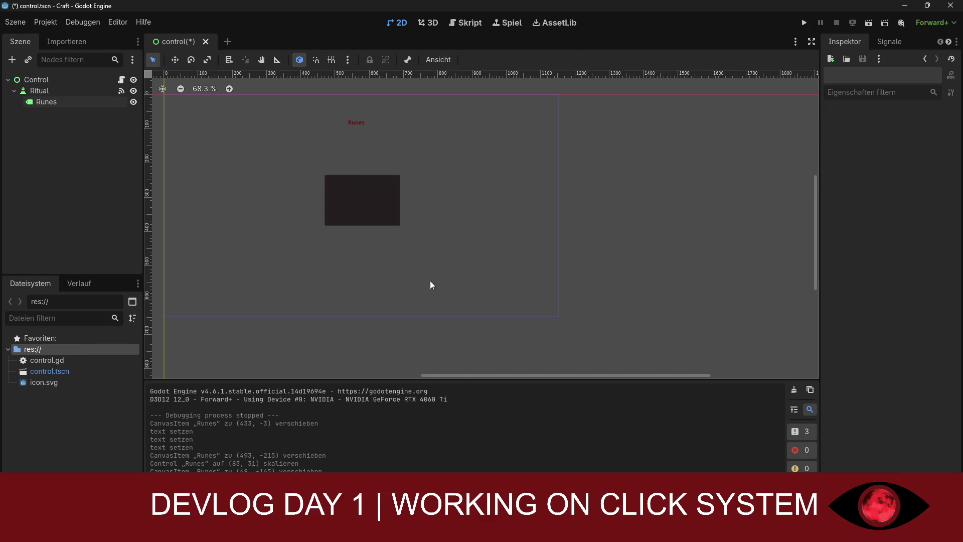
Save the Craft scene, run the game, and screenshot the red Runes label above the Ritual button
{"action": "key", "text": "ctrl+s"}
{"action": "left_click", "coordinate": [804, 23]}
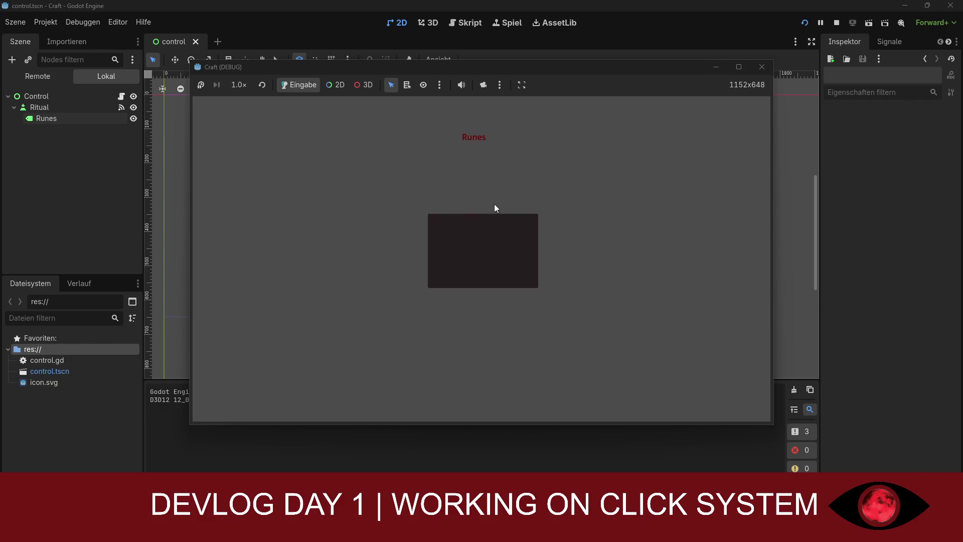
{"action": "key", "text": "super+shift+s"}
{"action": "mouse_move", "coordinate": [196, 64]}
{"action": "left_mouse_down"}
{"action": "mouse_move", "coordinate": [677, 339]}
{"action": "mouse_move", "coordinate": [755, 412]}
{"action": "left_mouse_up"}
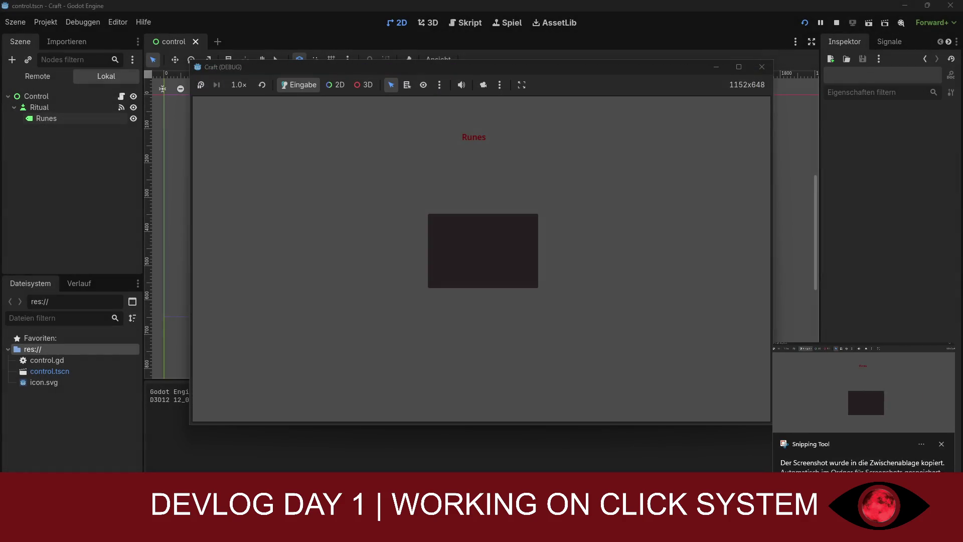
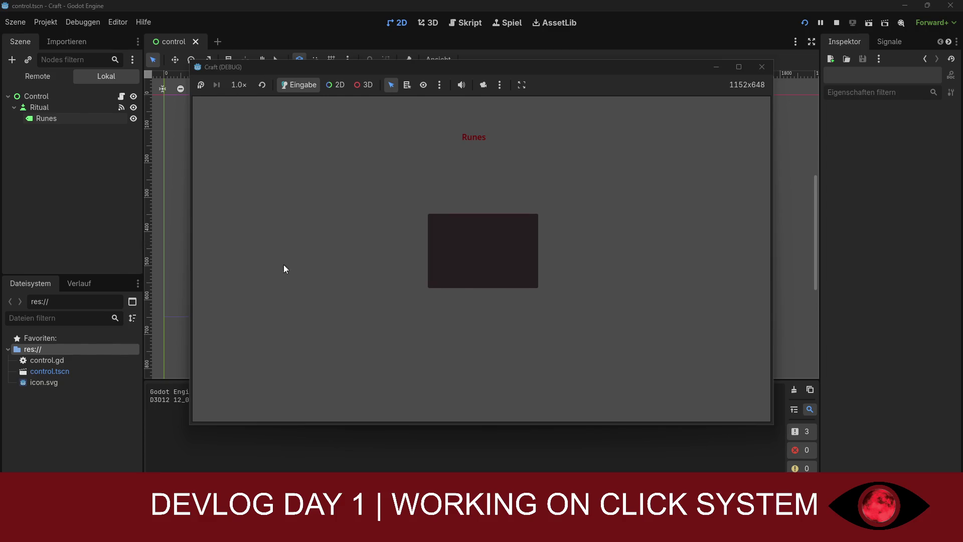
Select the Runes label node and open control.gd in the script editor
{"action": "left_click", "coordinate": [50, 119]}
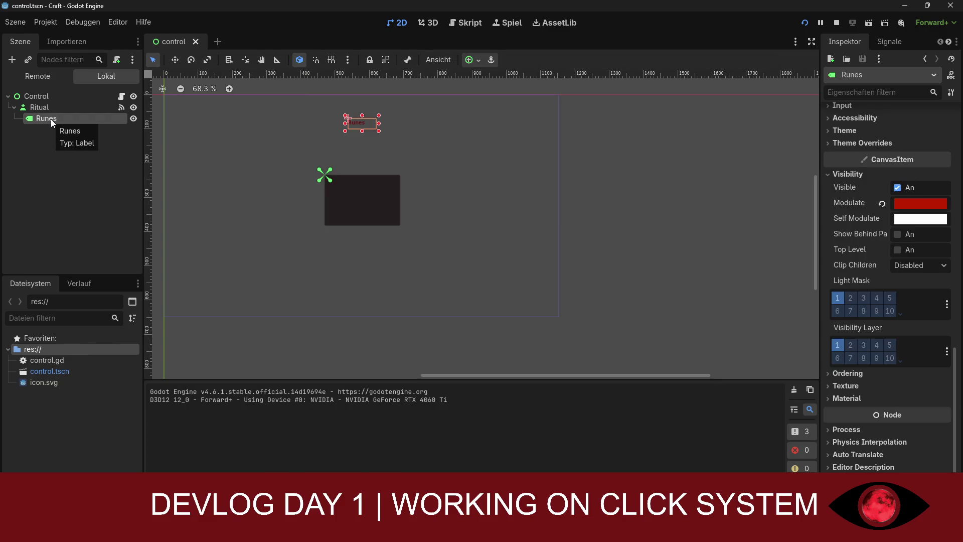
{"action": "right_click", "coordinate": [46, 120]}
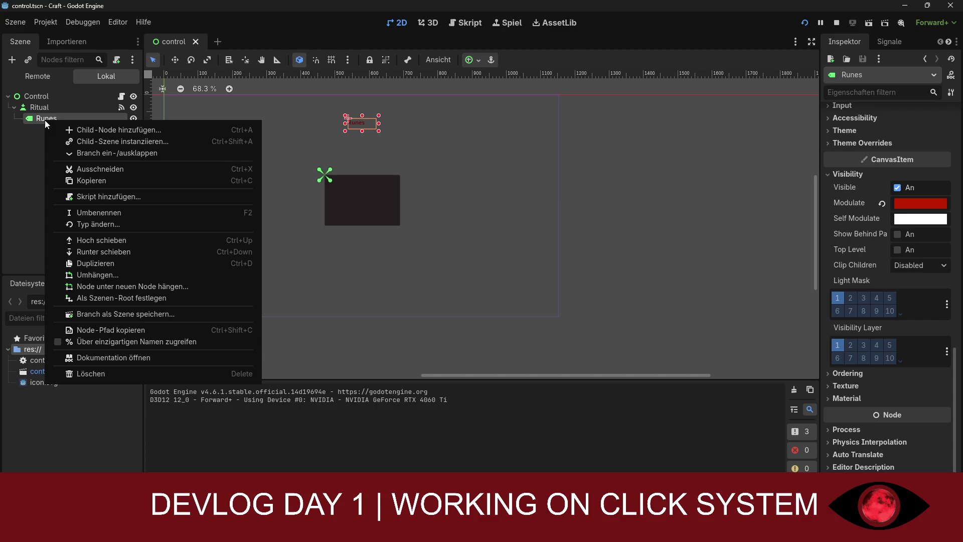
{"action": "left_click", "coordinate": [28, 202]}
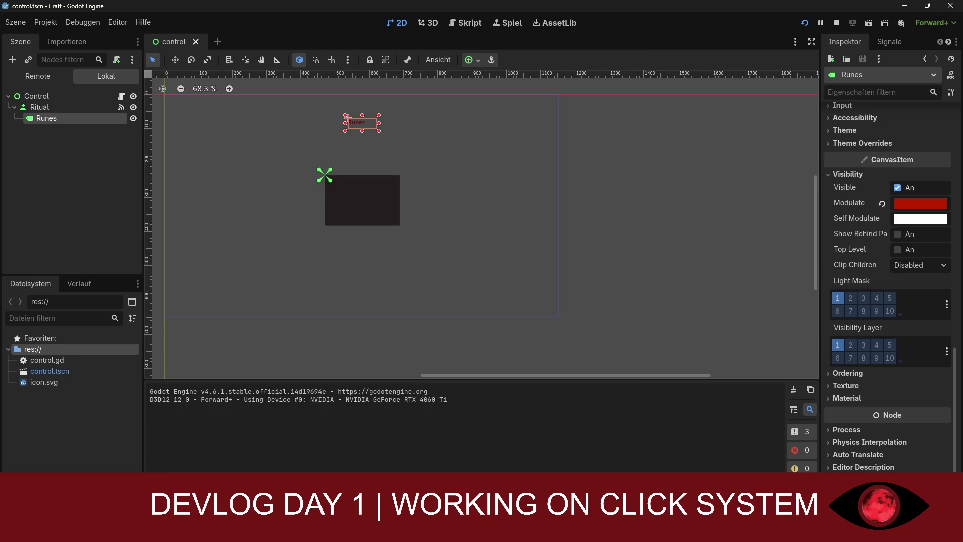
{"action": "left_click", "coordinate": [67, 177]}
{"action": "left_click", "coordinate": [57, 120]}
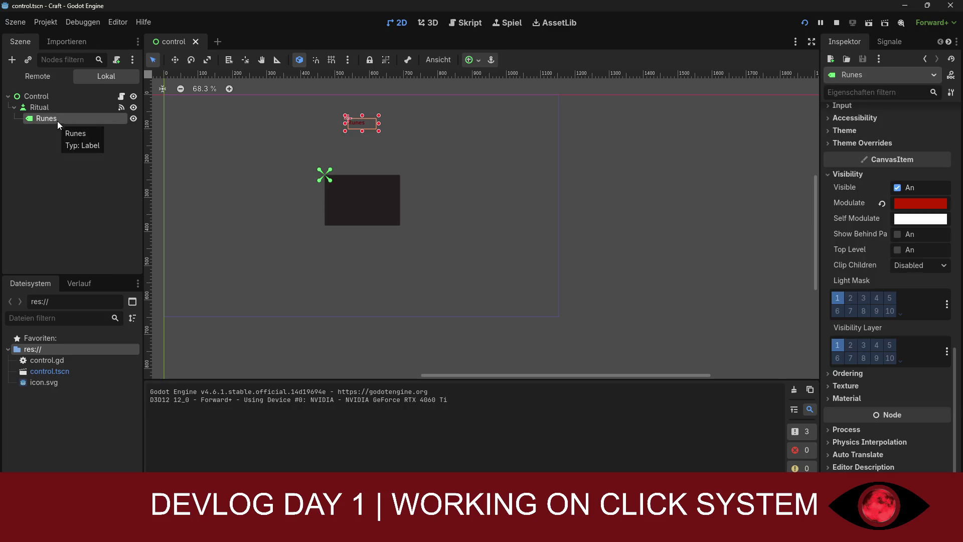
{"action": "left_click", "coordinate": [464, 25]}
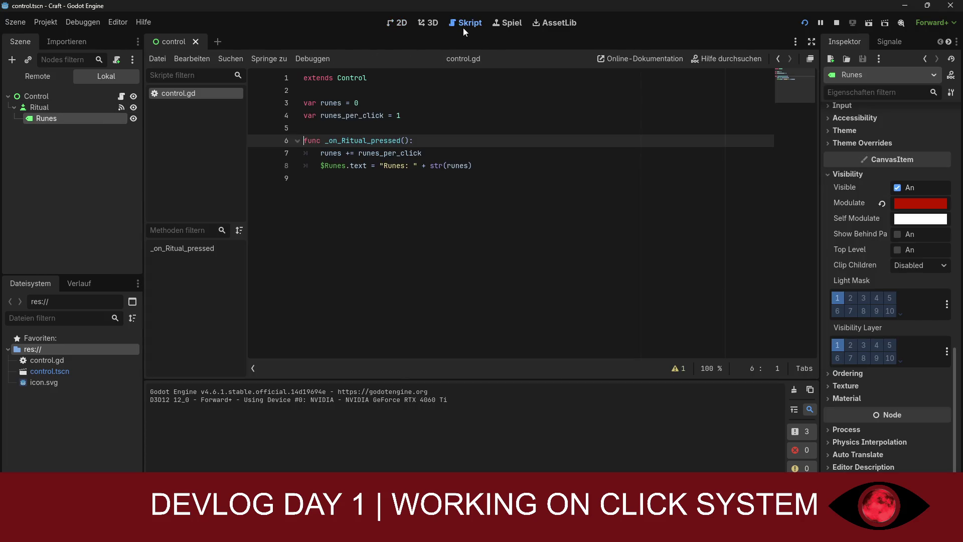
Click through the scene's nodes, ending with the Ritual button selected
{"action": "left_click", "coordinate": [35, 108]}
{"action": "left_click", "coordinate": [38, 97]}
{"action": "left_click", "coordinate": [41, 118]}
{"action": "left_click", "coordinate": [65, 108]}
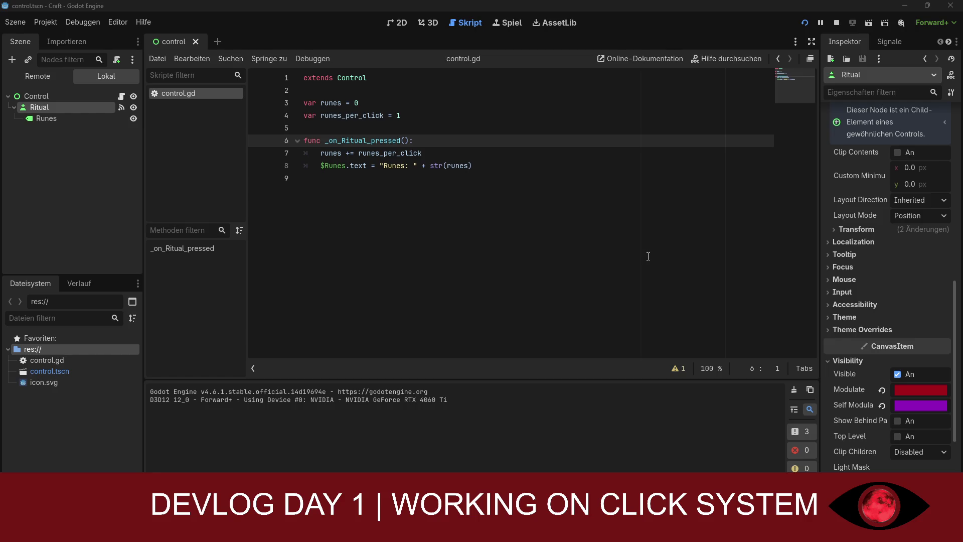
Replace control.gd's code with the version adding _ready and _on_ritual_pressed, then save it
{"action": "mouse_move", "coordinate": [304, 78]}
{"action": "left_mouse_down"}
{"action": "mouse_move", "coordinate": [321, 142]}
{"action": "mouse_move", "coordinate": [477, 167]}
{"action": "left_mouse_up"}
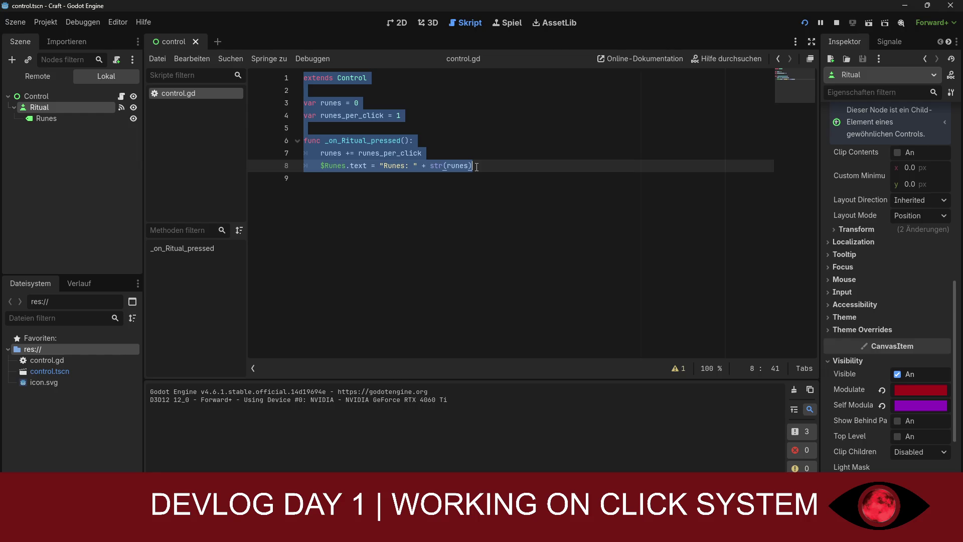
{"action": "type", "text": "extends Control  var runes = 0 var runes_per_click = 1  func _ready(): \t$Runes.text = \"Runes: 0\" \t$Ritual.text = \"Ritual\"  func _on_ritual_pressed(): \trunes += runes_per_click \t$Runes.text = \"Runes: \" + str(runes)"}
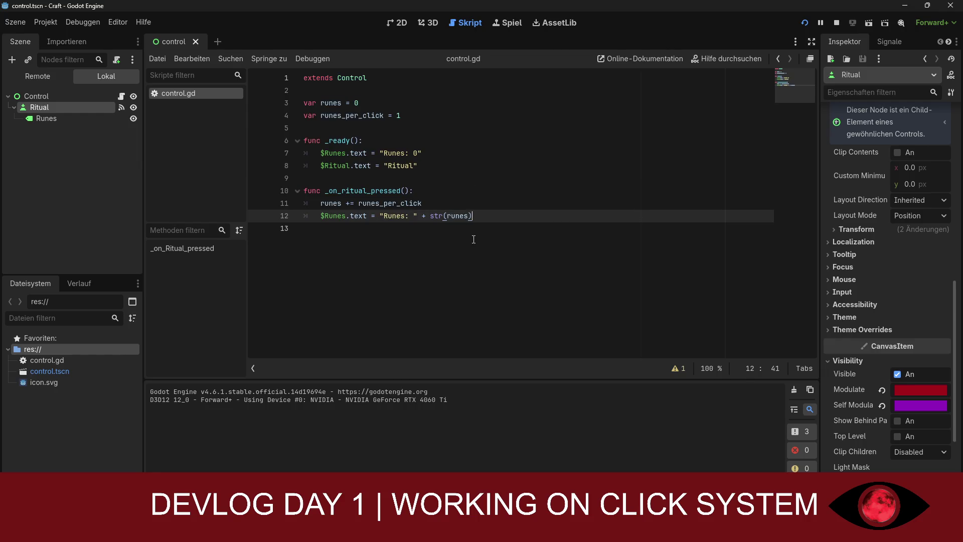
{"action": "left_click", "coordinate": [479, 264]}
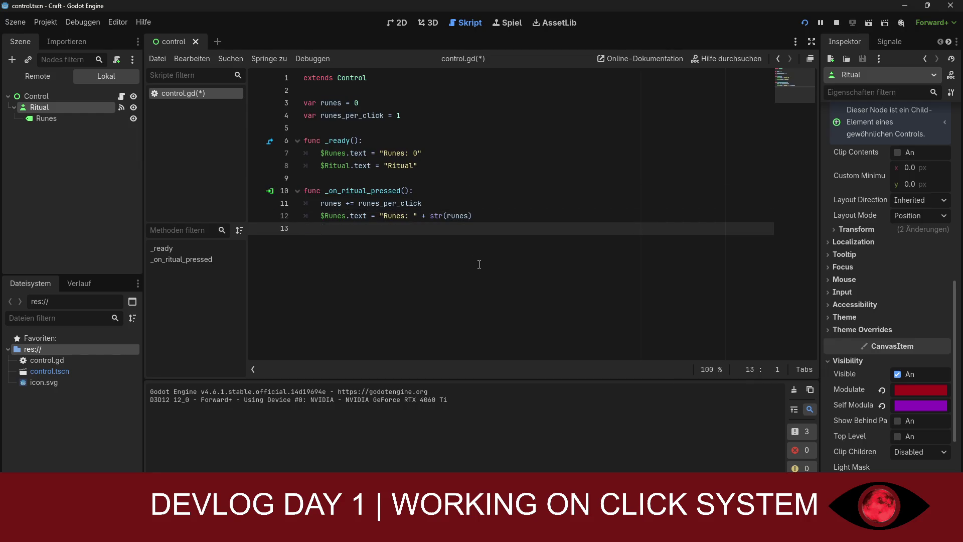
{"action": "key", "text": "BackSpace"}
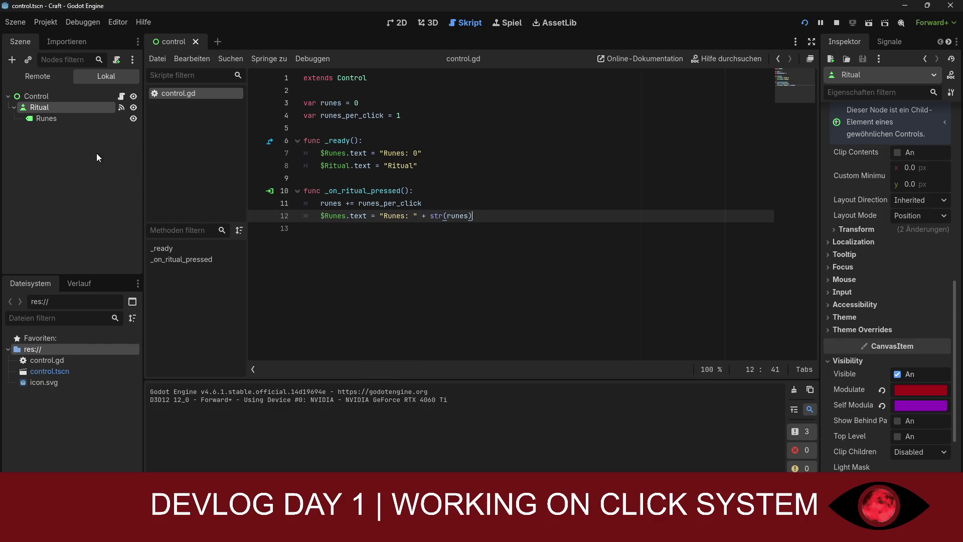
{"action": "key", "text": "ctrl+s"}
{"action": "left_click", "coordinate": [390, 29]}
{"action": "key", "text": "ctrl+s"}
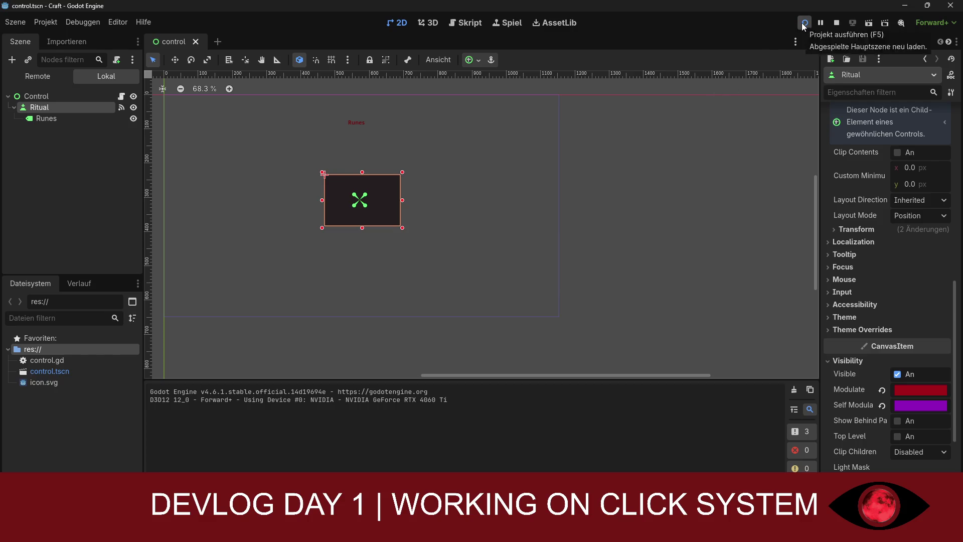
Test-run the project, hit the line-7 invalid-assignment error in _ready, and stop the game
{"action": "left_click", "coordinate": [804, 23]}
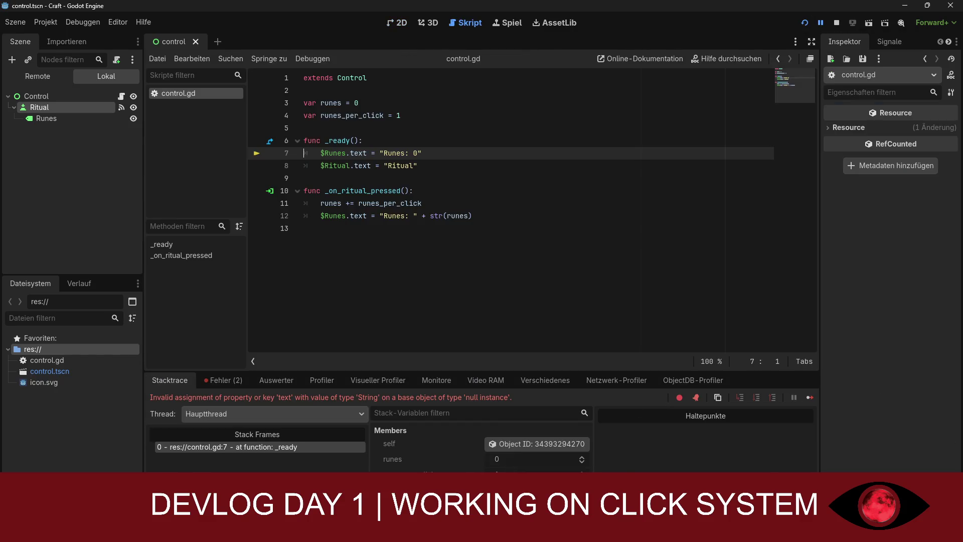
{"action": "left_click", "coordinate": [722, 461]}
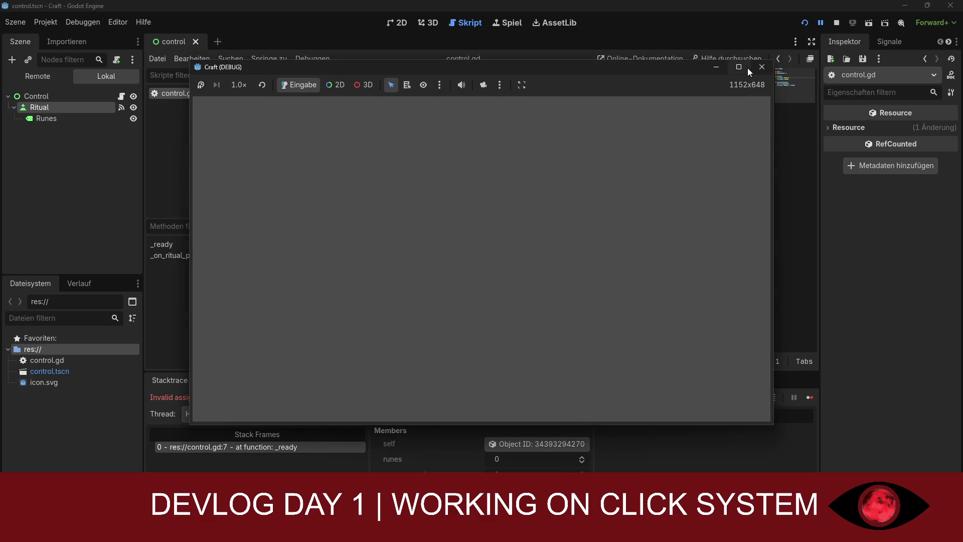
{"action": "left_click", "coordinate": [761, 67]}
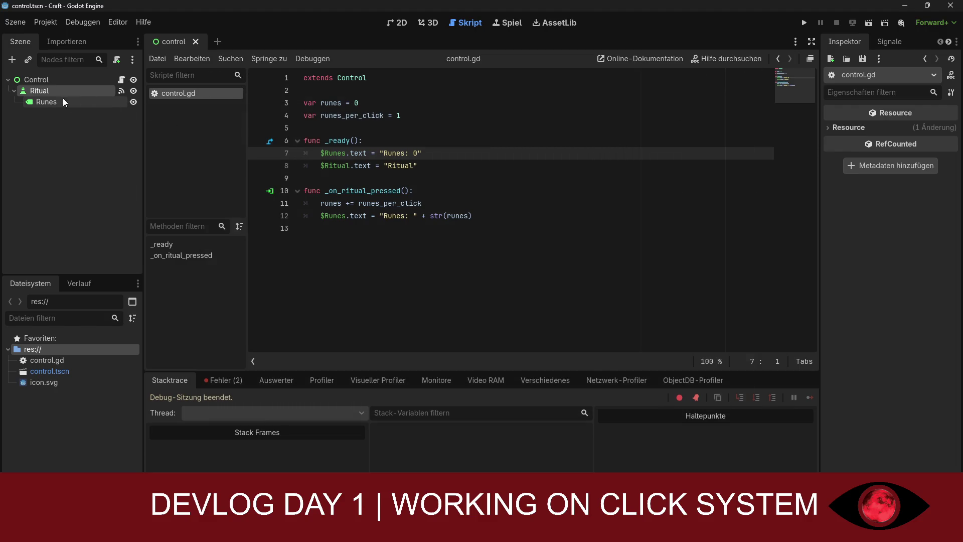
{"action": "left_click", "coordinate": [406, 24]}
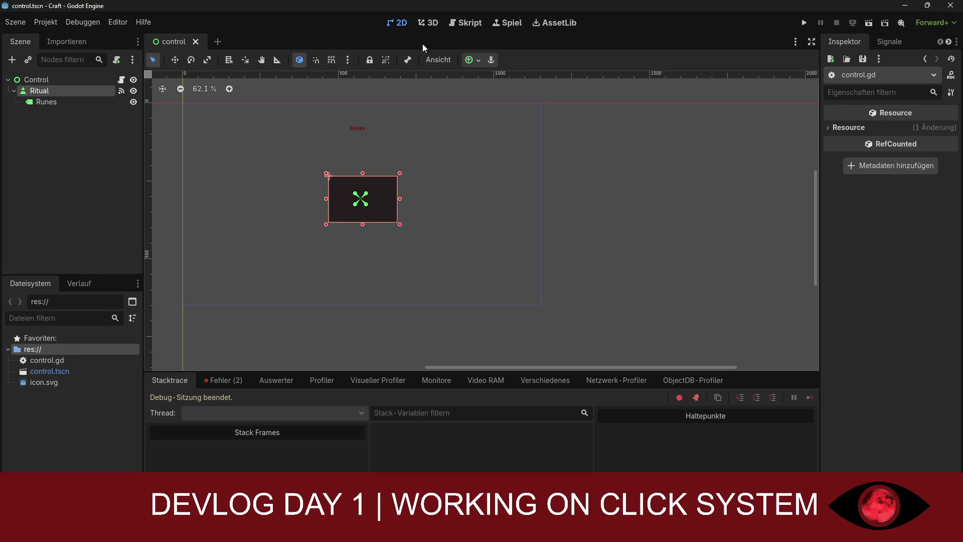
In control.gd, replace the lowercase r with a capital R in the handler name
{"action": "left_click", "coordinate": [466, 23]}
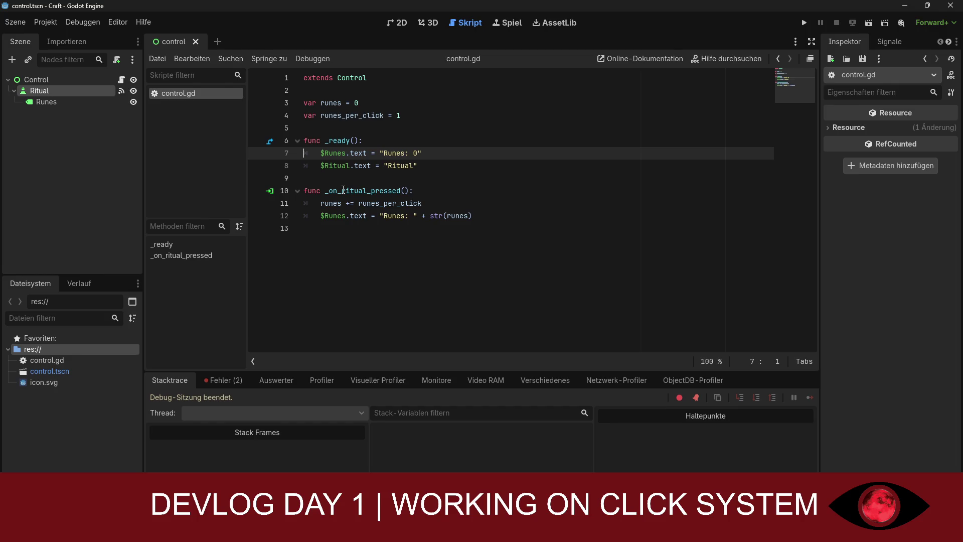
{"action": "left_click", "coordinate": [343, 189]}
{"action": "key", "text": "Delete"}
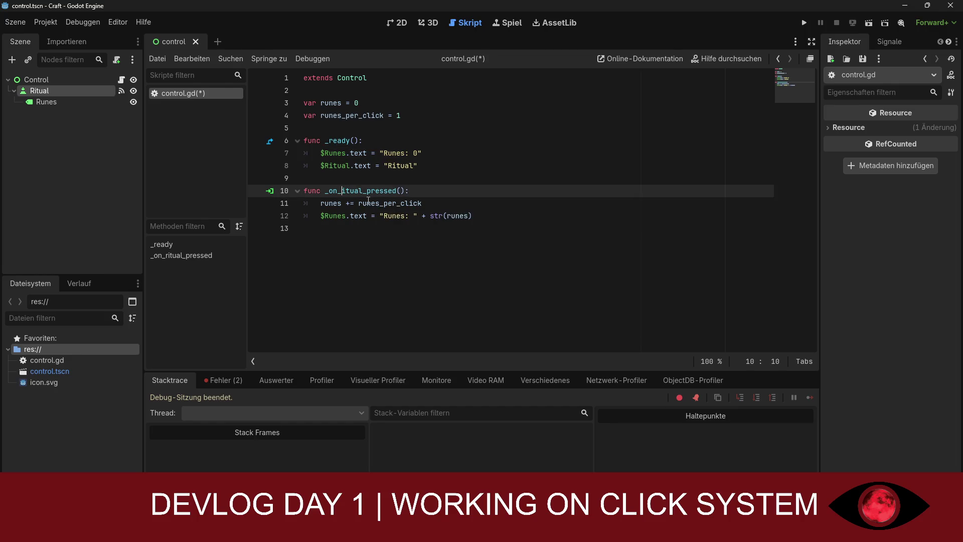
{"action": "type", "text": "R"}
{"action": "left_click", "coordinate": [370, 255]}
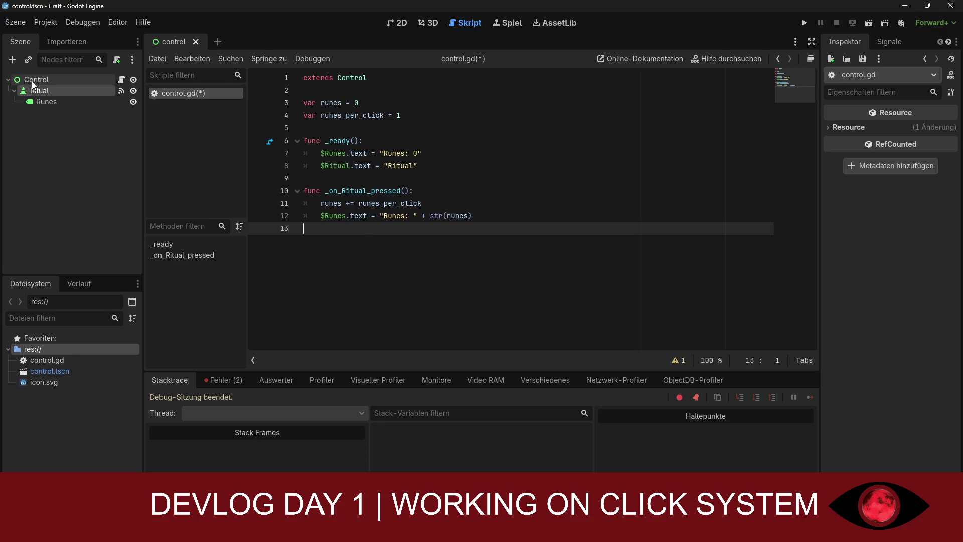
Show the Ritual button's signals and select the pressed() signal
{"action": "left_click", "coordinate": [889, 41]}
{"action": "left_click", "coordinate": [828, 81]}
{"action": "left_click", "coordinate": [828, 81]}
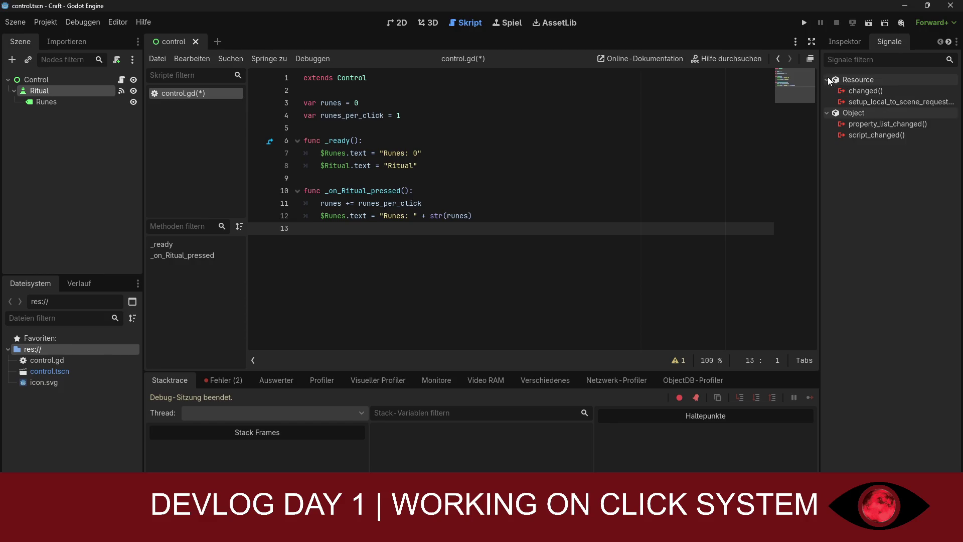
{"action": "left_click", "coordinate": [48, 92]}
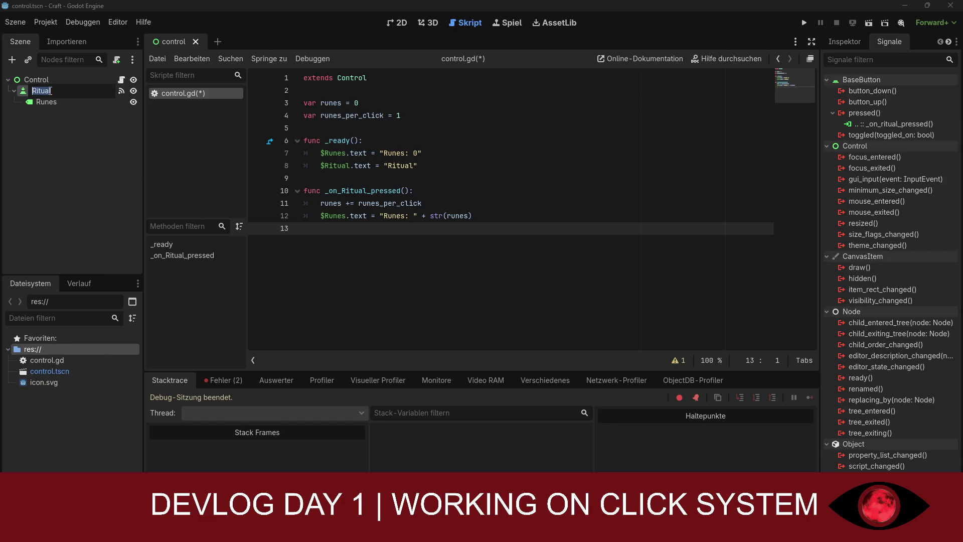
{"action": "left_click", "coordinate": [870, 123]}
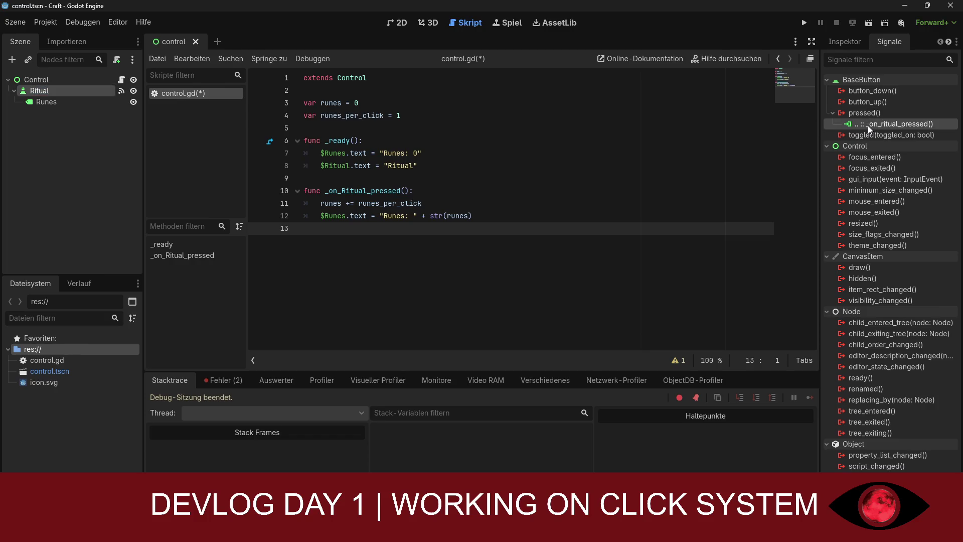
{"action": "left_click", "coordinate": [870, 113]}
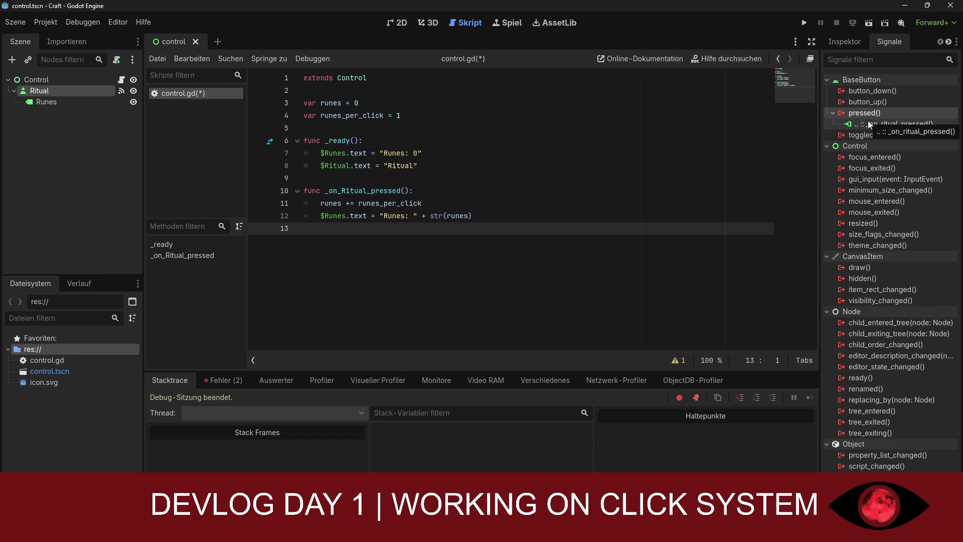
{"action": "left_click", "coordinate": [882, 124]}
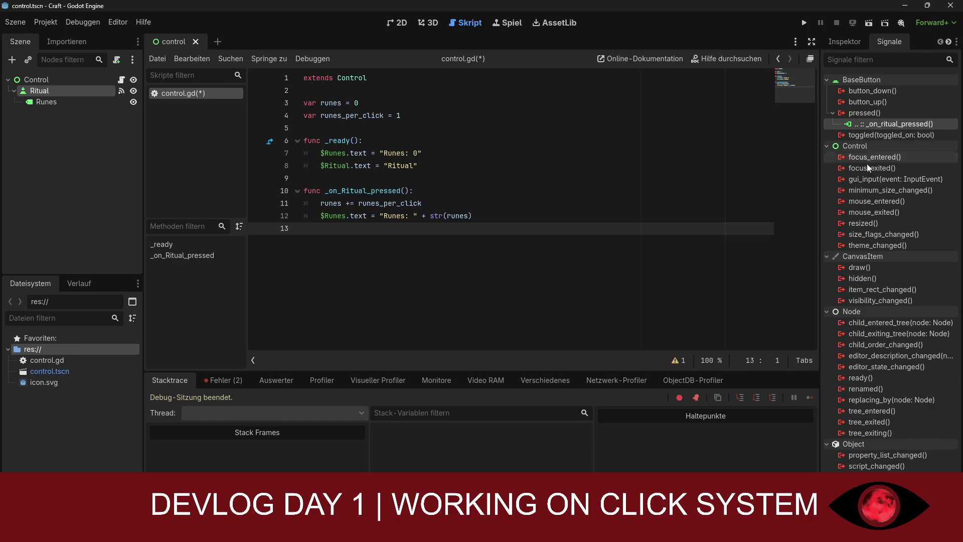
{"action": "left_click", "coordinate": [870, 115]}
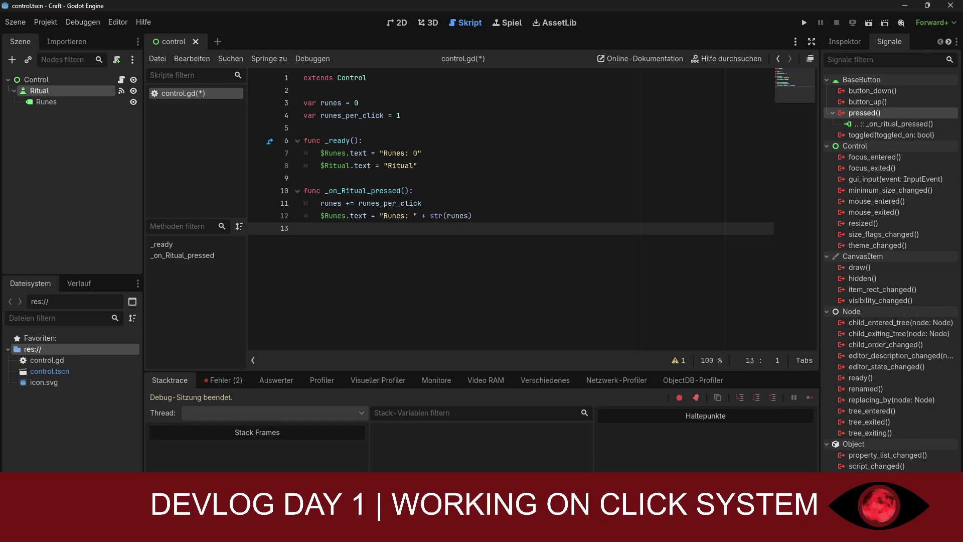
Connect pressed() to the Control node's _on_ritual_pressed method
{"action": "double_click", "coordinate": [870, 114]}
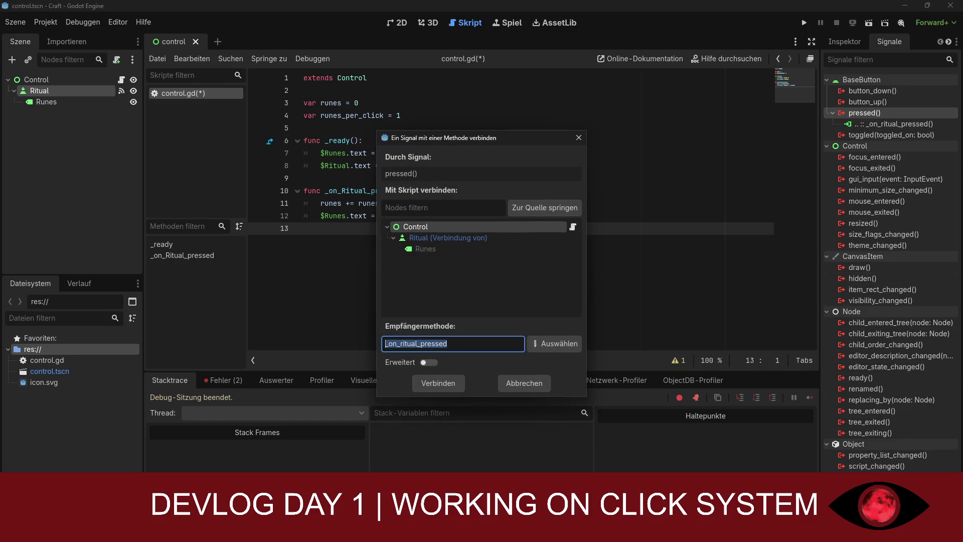
{"action": "left_click", "coordinate": [438, 238]}
{"action": "left_click", "coordinate": [435, 227]}
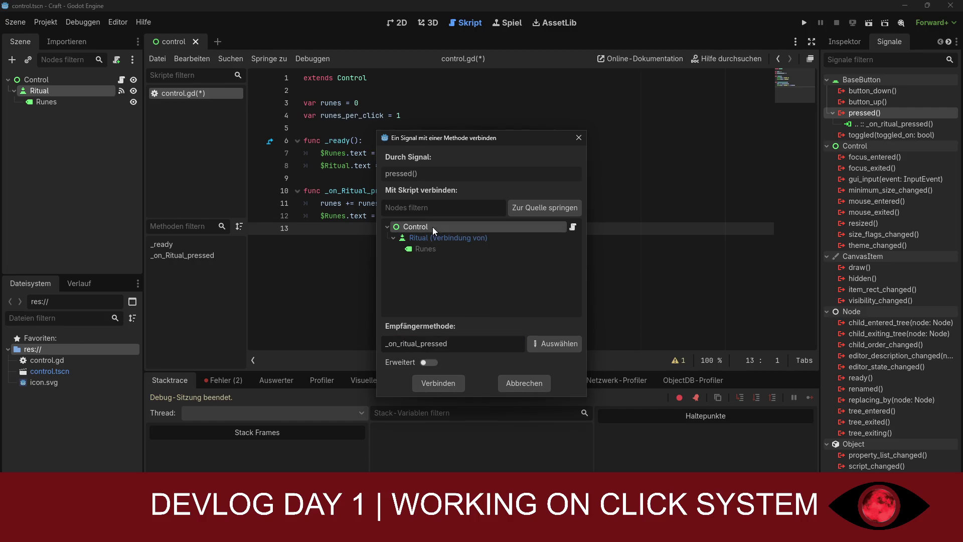
{"action": "left_click", "coordinate": [552, 343]}
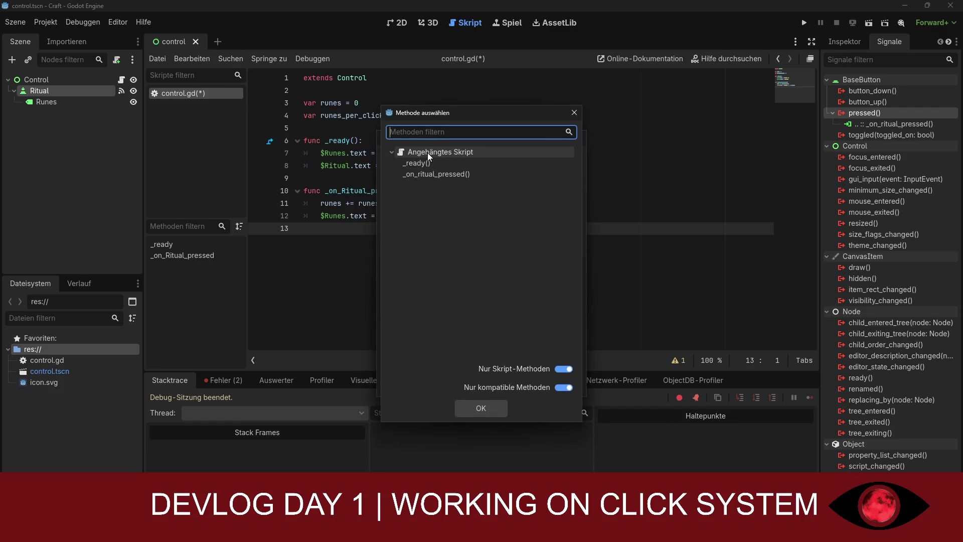
{"action": "left_click", "coordinate": [424, 175]}
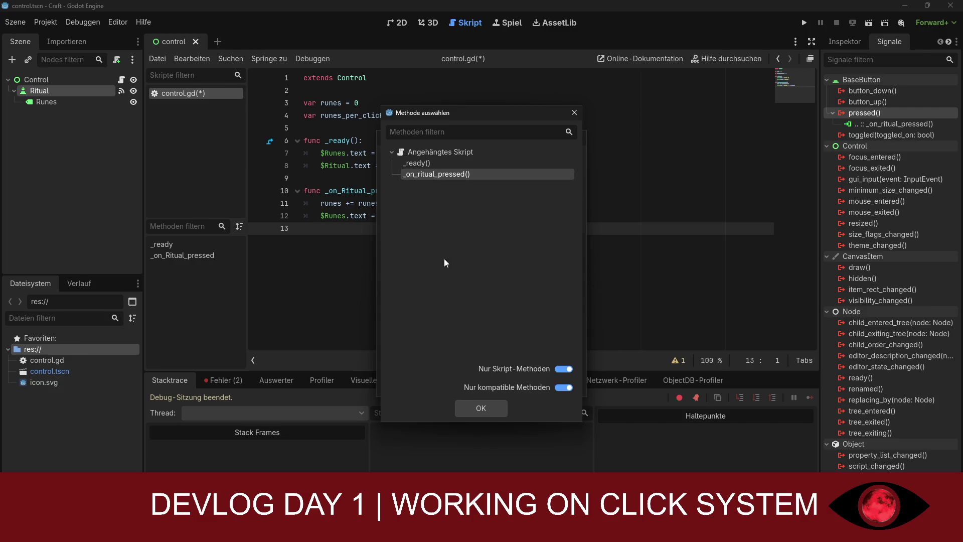
{"action": "left_click", "coordinate": [482, 408]}
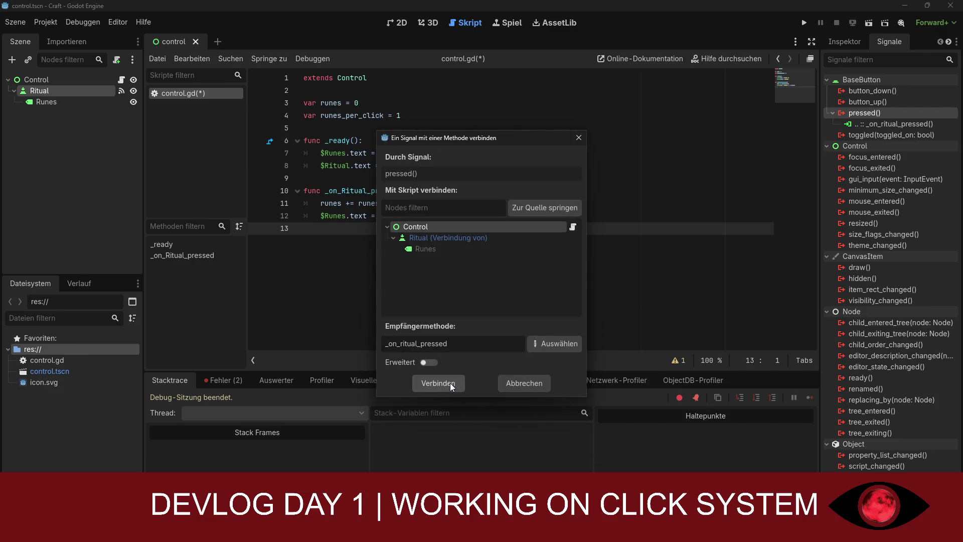
{"action": "left_click", "coordinate": [438, 384]}
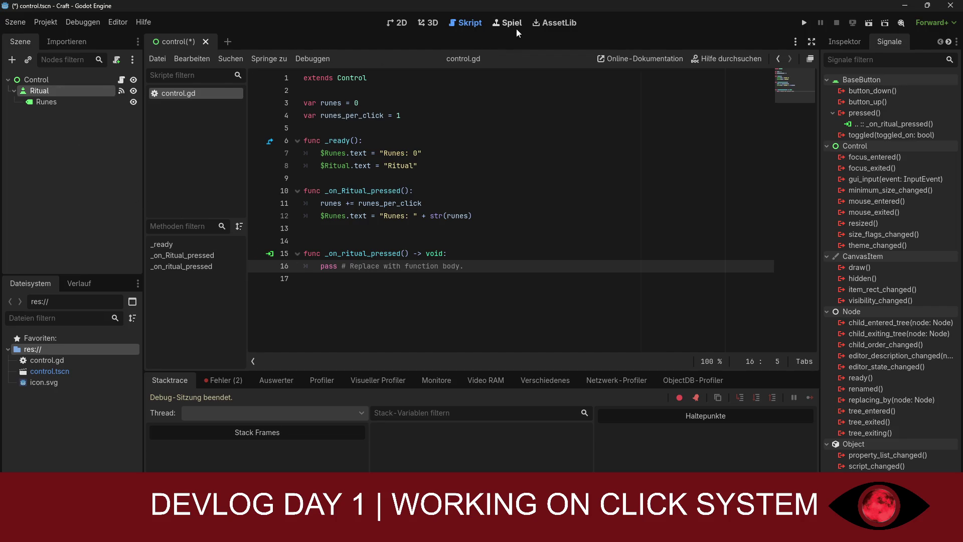
{"action": "left_click", "coordinate": [844, 46]}
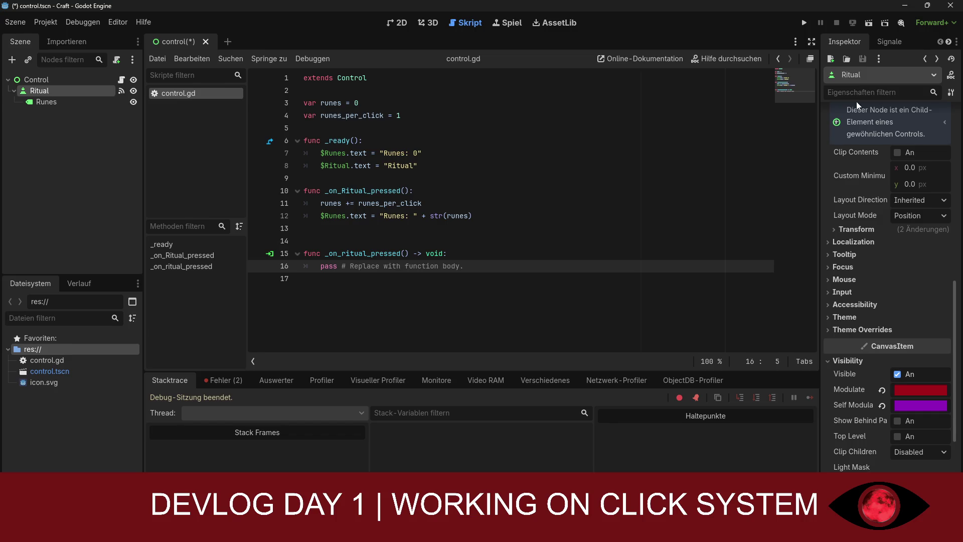
Enter Ritual as the Ritual button's Text in the Inspector
{"action": "left_click", "coordinate": [870, 91]}
{"action": "scroll", "coordinate": [899, 296], "scroll_direction": "down", "scroll_amount": 4}
{"action": "scroll", "coordinate": [899, 296], "scroll_direction": "up", "scroll_amount": 10}
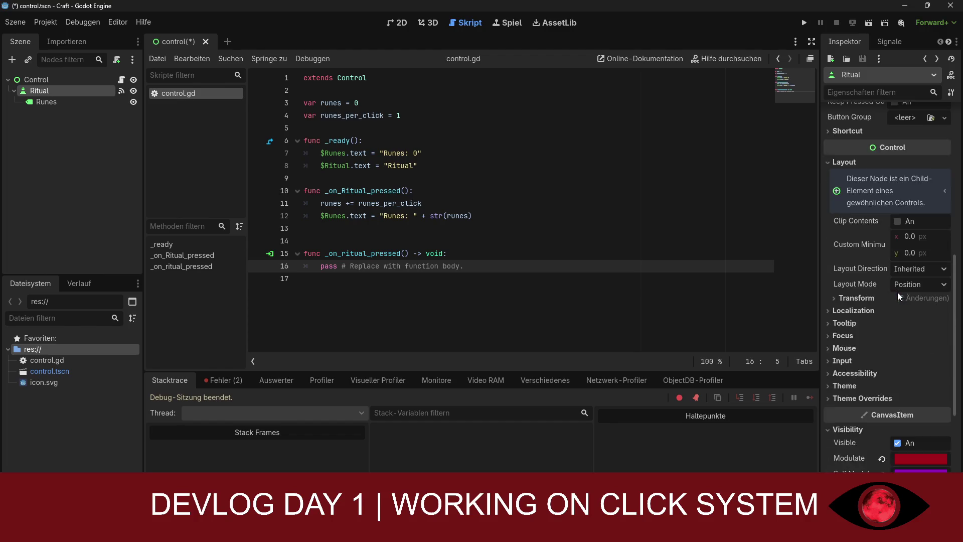
{"action": "scroll", "coordinate": [884, 243], "scroll_direction": "up", "scroll_amount": 1}
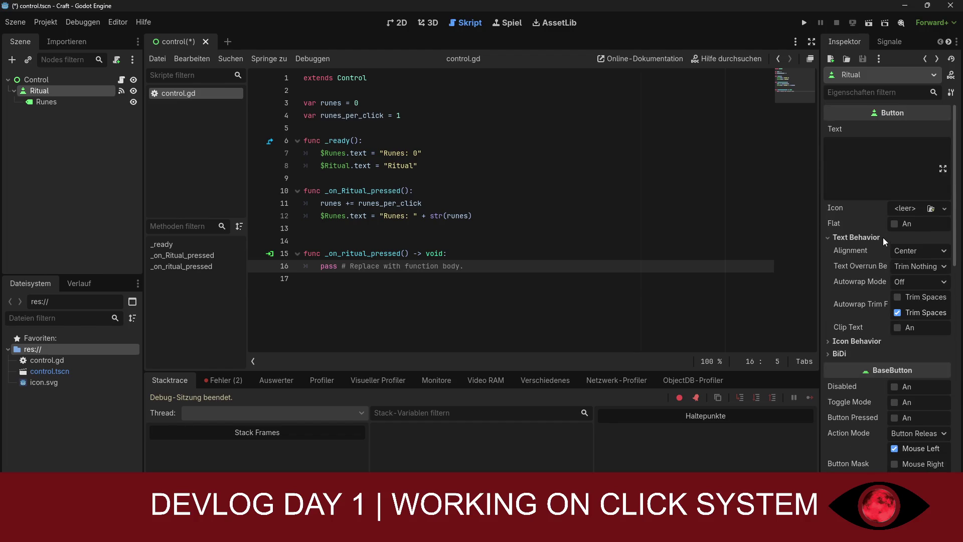
{"action": "left_click", "coordinate": [859, 156]}
{"action": "type", "text": "Ritual"}
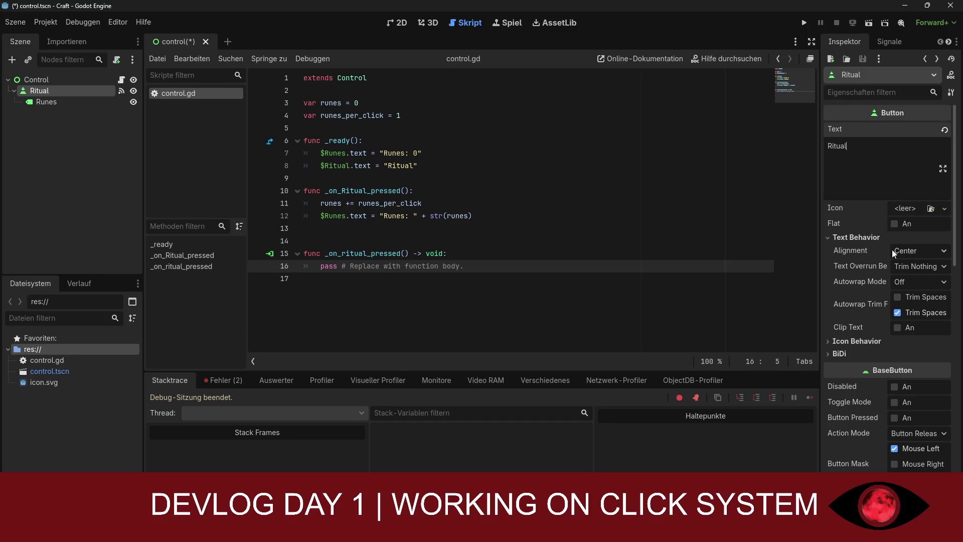
Keep text overrun at Trim Nothing and BiDi text direction at Auto
{"action": "left_click", "coordinate": [910, 271]}
{"action": "left_click", "coordinate": [910, 272]}
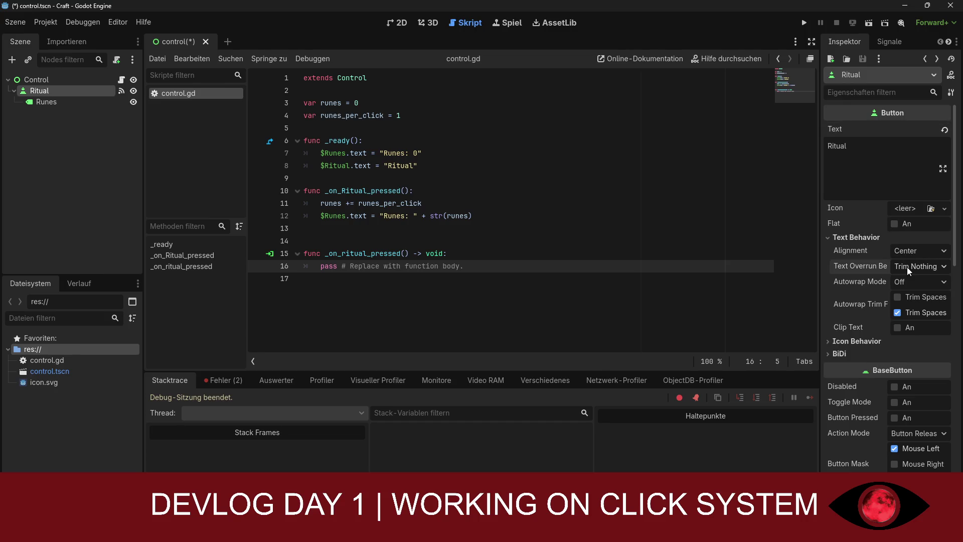
{"action": "left_click", "coordinate": [857, 341]}
{"action": "left_click", "coordinate": [859, 342]}
{"action": "left_click", "coordinate": [841, 355]}
{"action": "left_click", "coordinate": [903, 369]}
{"action": "left_click", "coordinate": [906, 371]}
{"action": "left_click", "coordinate": [919, 354]}
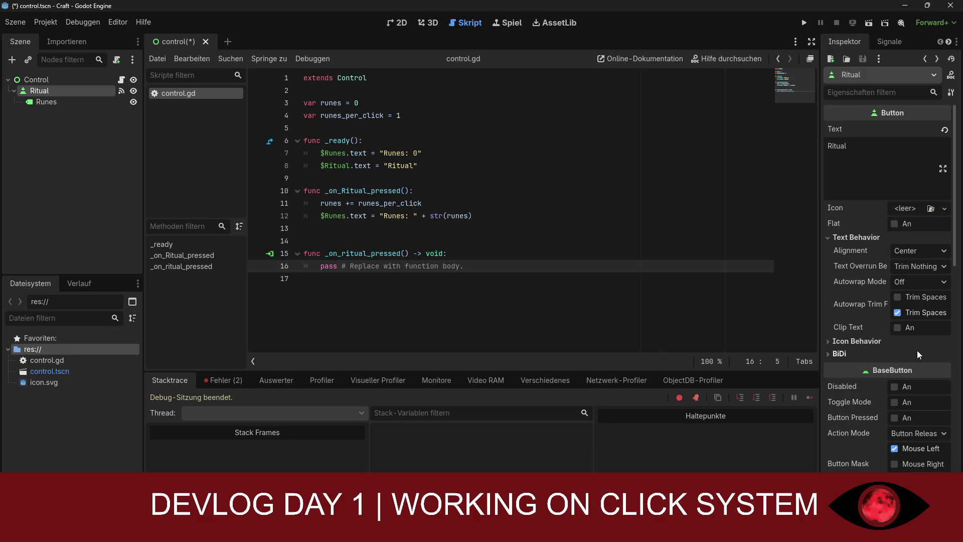
Bring up the Texture2D chooser for the button's Icon property
{"action": "scroll", "coordinate": [919, 354], "scroll_direction": "down", "scroll_amount": 3}
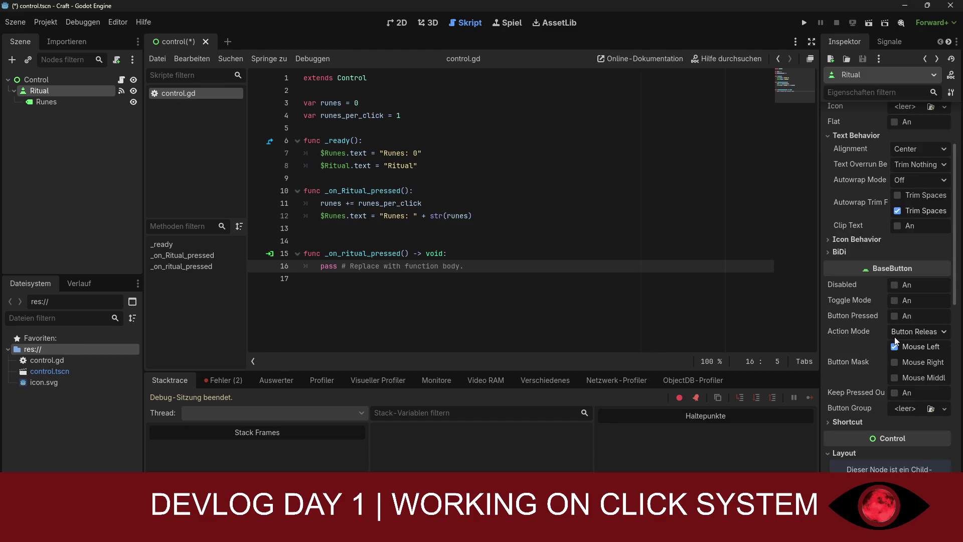
{"action": "scroll", "coordinate": [894, 341], "scroll_direction": "up", "scroll_amount": 3}
{"action": "scroll", "coordinate": [894, 341], "scroll_direction": "down", "scroll_amount": 2}
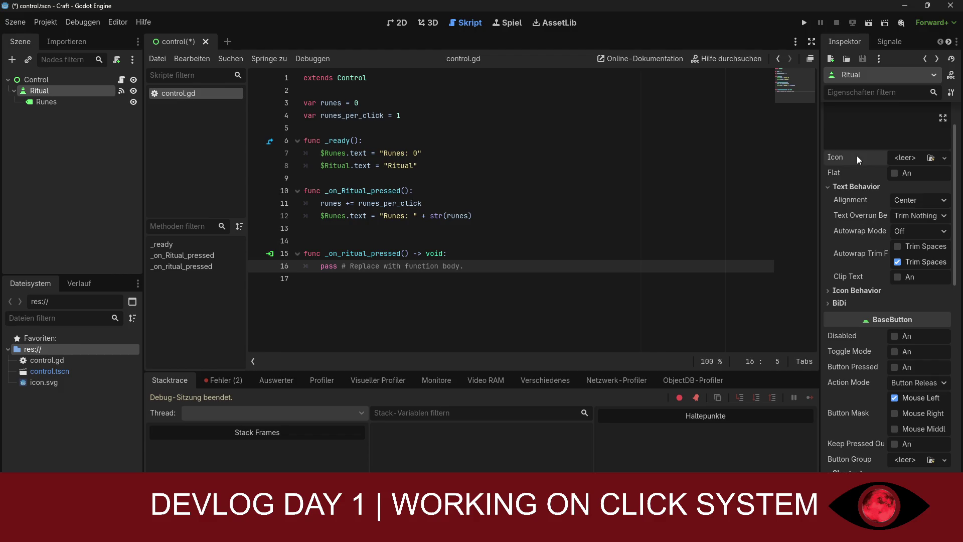
{"action": "left_click", "coordinate": [931, 158]}
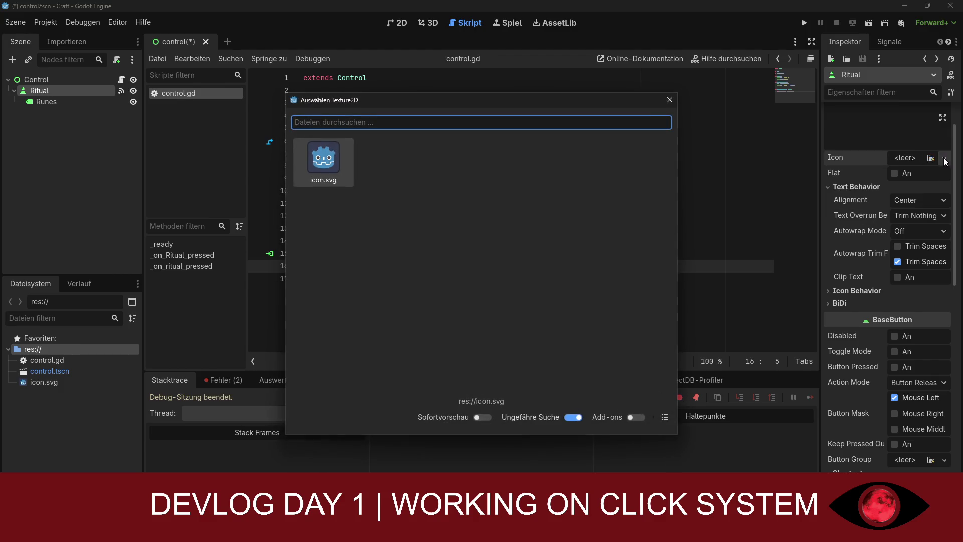
{"action": "left_click", "coordinate": [670, 99]}
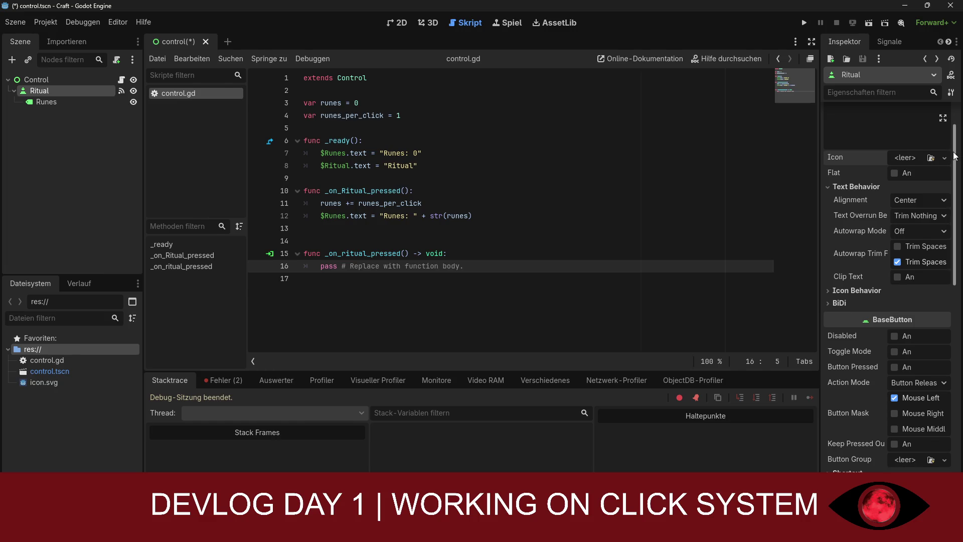
{"action": "left_click", "coordinate": [945, 150]}
{"action": "left_click", "coordinate": [947, 159]}
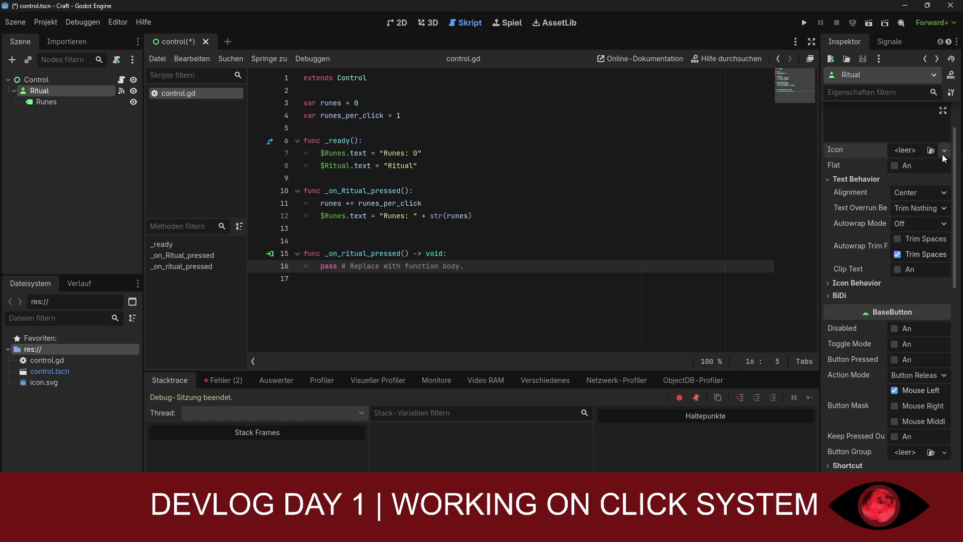
{"action": "scroll", "coordinate": [860, 186], "scroll_direction": "up", "scroll_amount": 3}
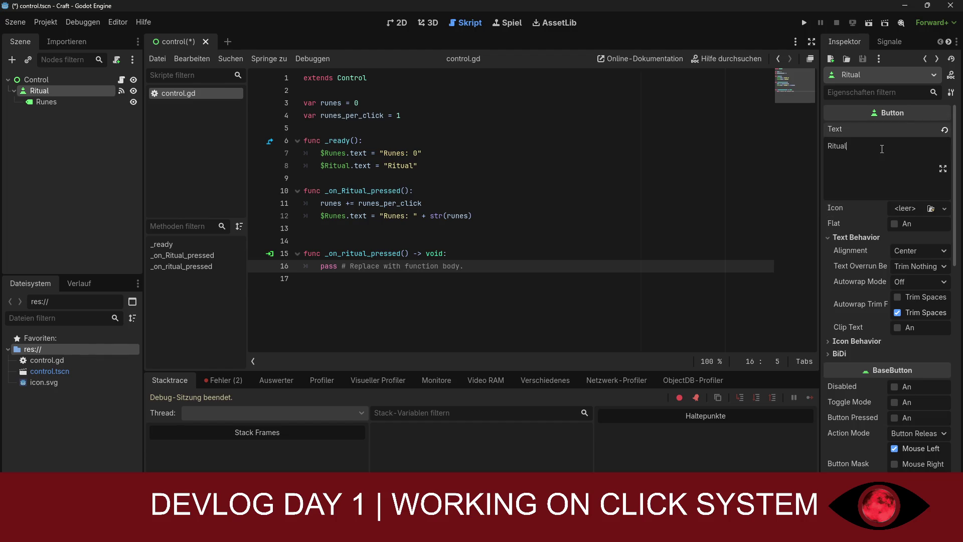
{"action": "left_click", "coordinate": [943, 173]}
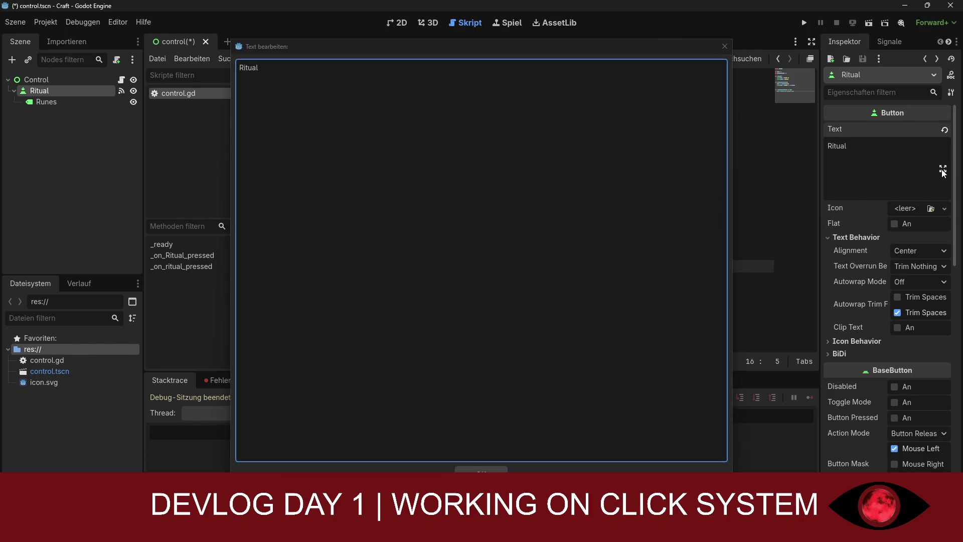
{"action": "left_click", "coordinate": [724, 46]}
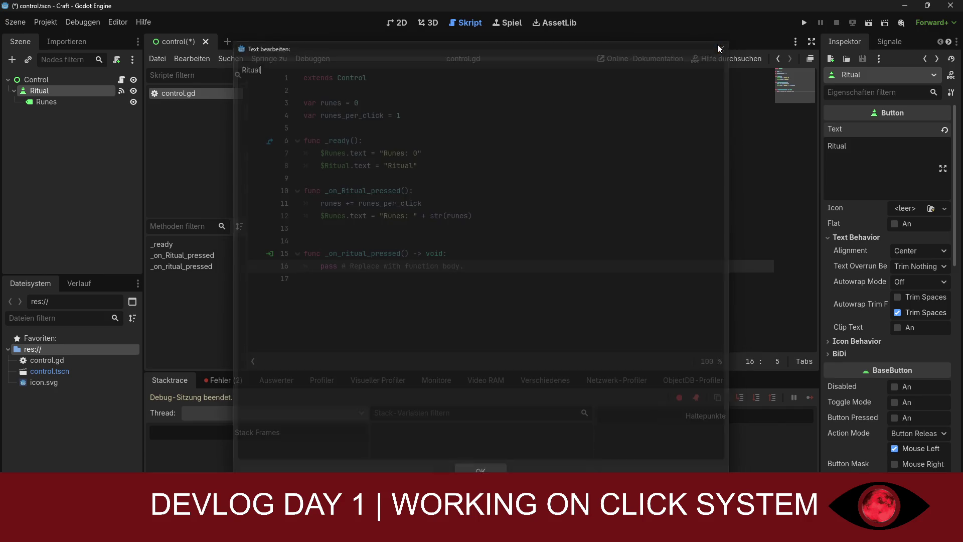
{"action": "scroll", "coordinate": [874, 230], "scroll_direction": "down", "scroll_amount": 3}
{"action": "scroll", "coordinate": [874, 230], "scroll_direction": "down", "scroll_amount": 2}
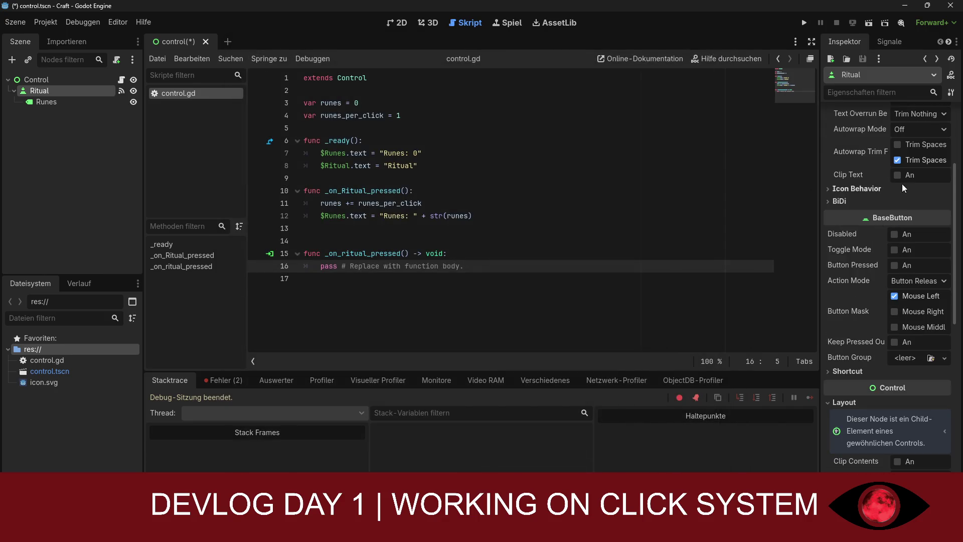
{"action": "scroll", "coordinate": [880, 193], "scroll_direction": "down", "scroll_amount": 1}
{"action": "scroll", "coordinate": [863, 201], "scroll_direction": "down", "scroll_amount": 3}
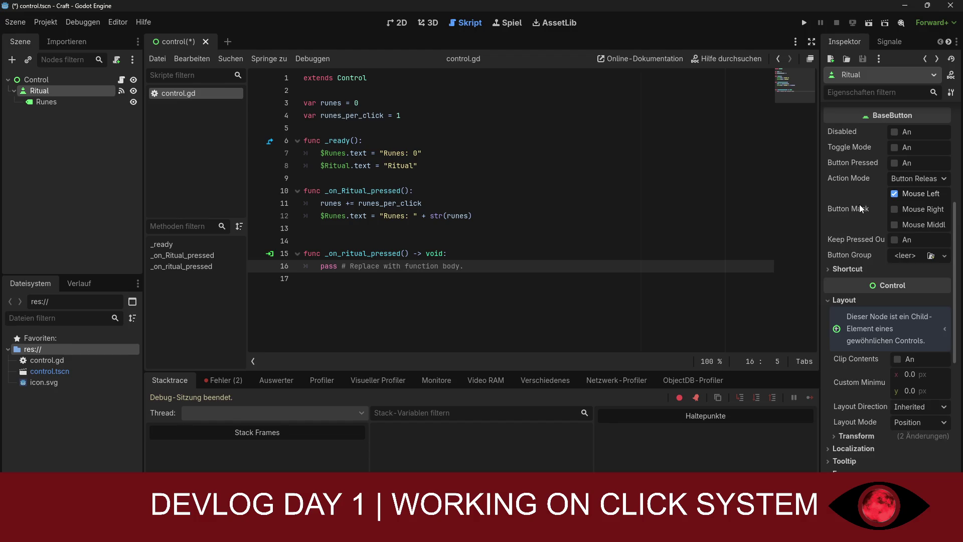
{"action": "scroll", "coordinate": [845, 201], "scroll_direction": "down", "scroll_amount": 2}
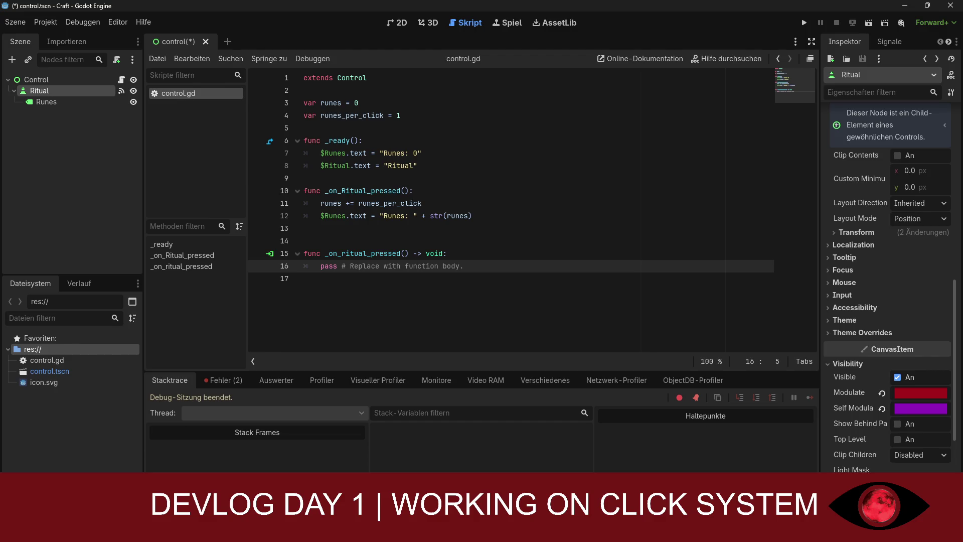
{"action": "left_click", "coordinate": [864, 332]}
{"action": "scroll", "coordinate": [864, 332], "scroll_direction": "down", "scroll_amount": 1}
Override the Ritual button's Font Color with a dark red
{"action": "left_click", "coordinate": [855, 293]}
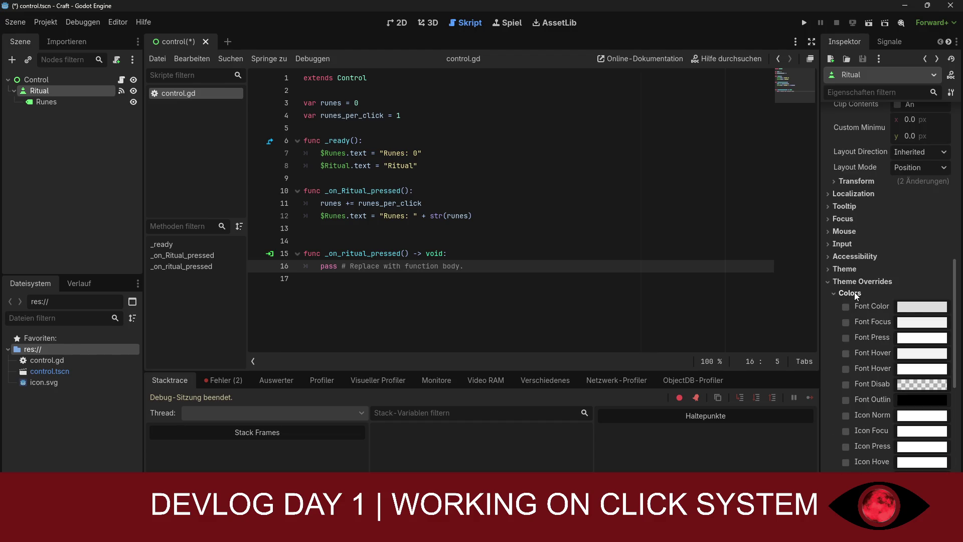
{"action": "left_click", "coordinate": [914, 305]}
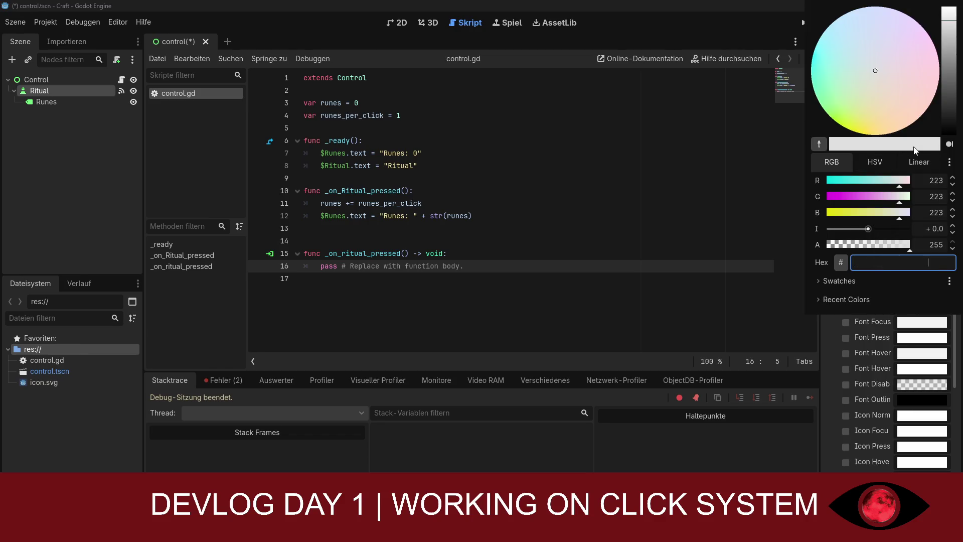
{"action": "type", "text": "00db9e"}
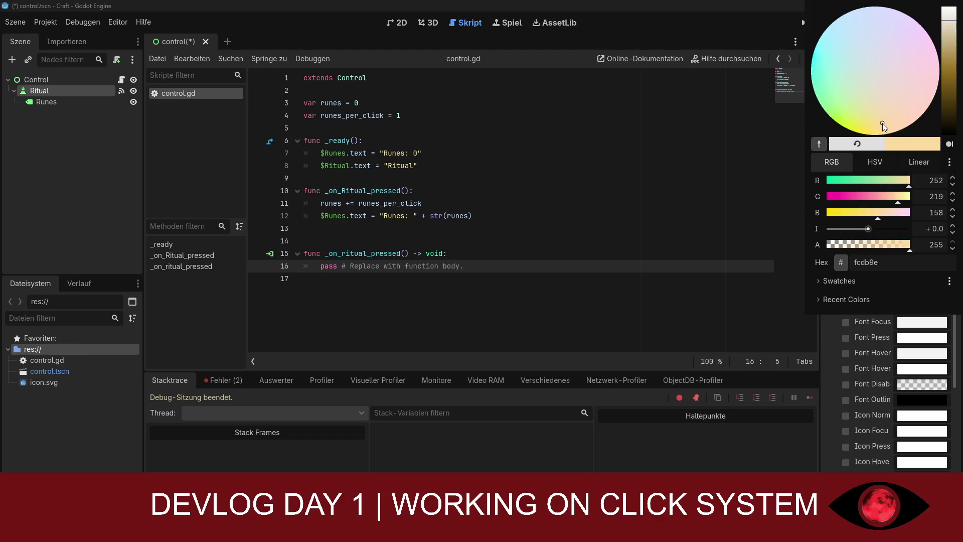
{"action": "key", "text": "Return"}
{"action": "mouse_move", "coordinate": [828, 180]}
{"action": "left_mouse_down"}
{"action": "mouse_move", "coordinate": [906, 181]}
{"action": "mouse_move", "coordinate": [818, 211]}
{"action": "left_mouse_up"}
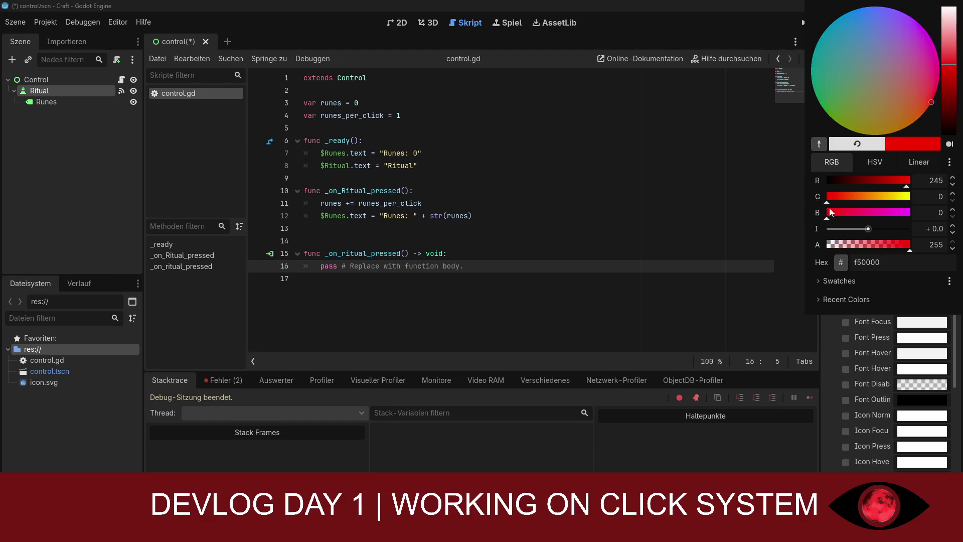
{"action": "left_click_drag", "start_coordinate": [949, 70], "coordinate": [950, 101]}
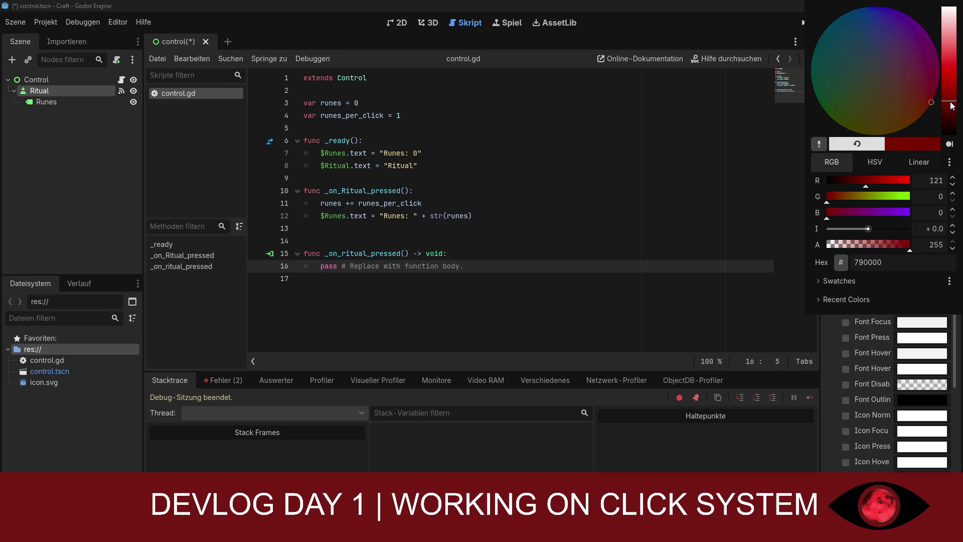
{"action": "key", "text": "Escape"}
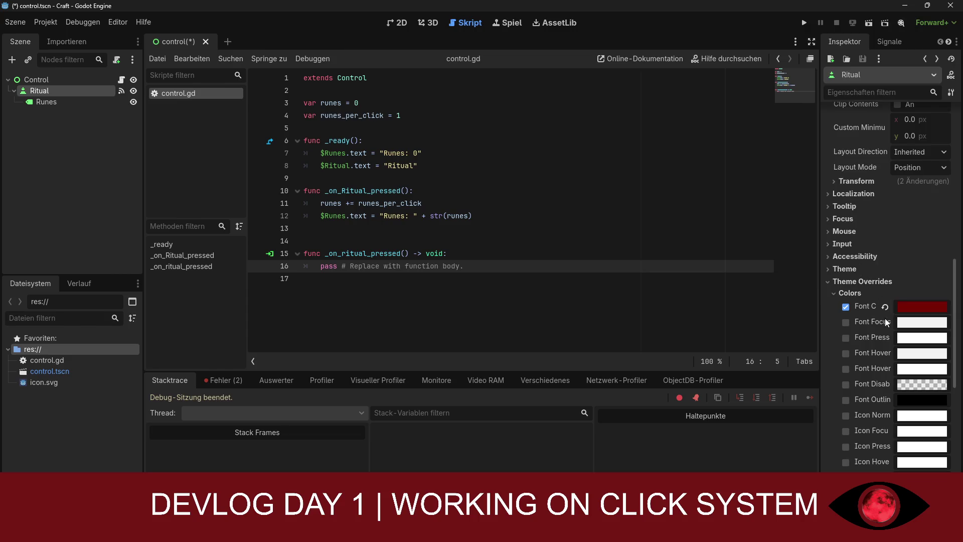
Override the button's Font Size to 30 px
{"action": "scroll", "coordinate": [887, 331], "scroll_direction": "down", "scroll_amount": 5}
{"action": "left_click", "coordinate": [849, 367]}
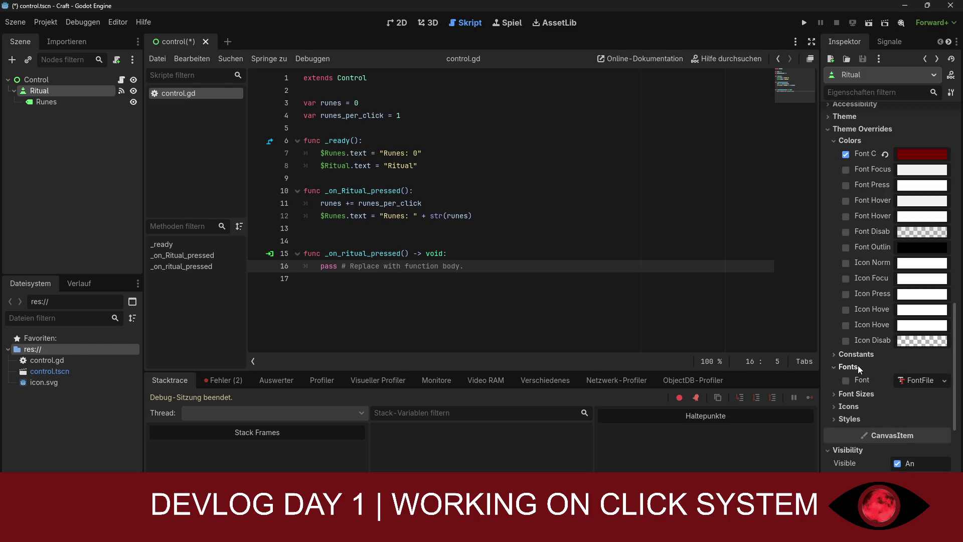
{"action": "left_click", "coordinate": [858, 394]}
{"action": "left_click", "coordinate": [944, 405]}
{"action": "left_click", "coordinate": [943, 405]}
{"action": "left_click", "coordinate": [943, 405]}
{"action": "left_click", "coordinate": [945, 408]}
{"action": "left_click", "coordinate": [945, 408]}
{"action": "left_click", "coordinate": [910, 408]}
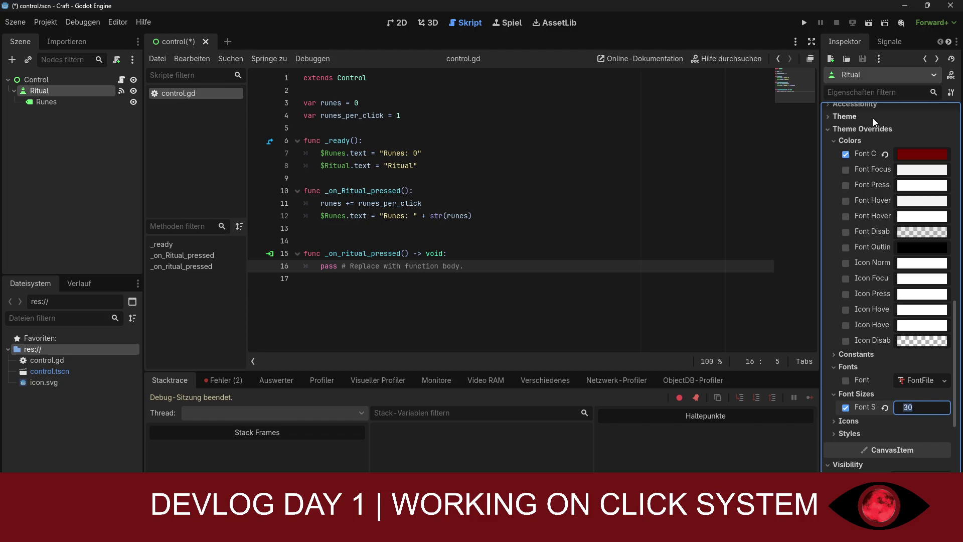
Save the scene and rerun the project from the 2D view
{"action": "key", "text": "ctrl+s"}
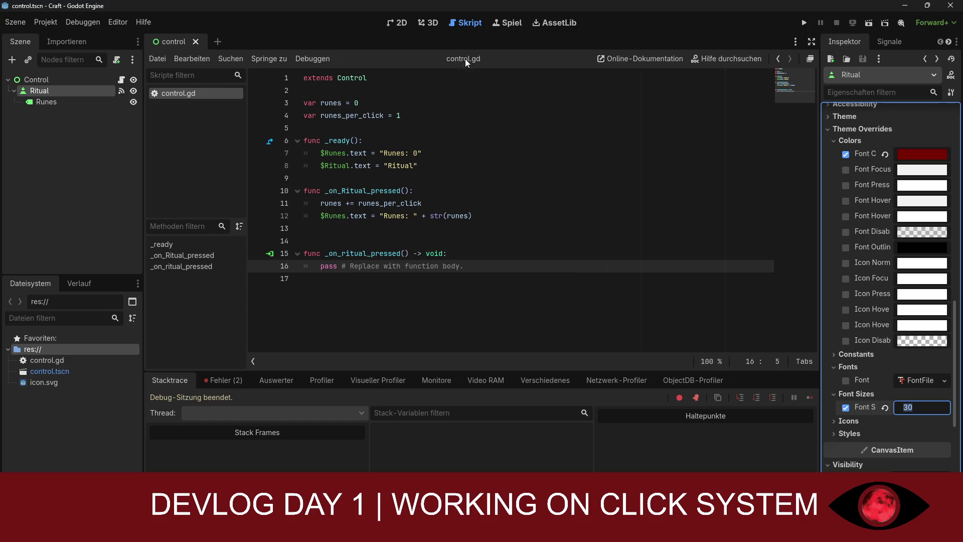
{"action": "left_click", "coordinate": [400, 23]}
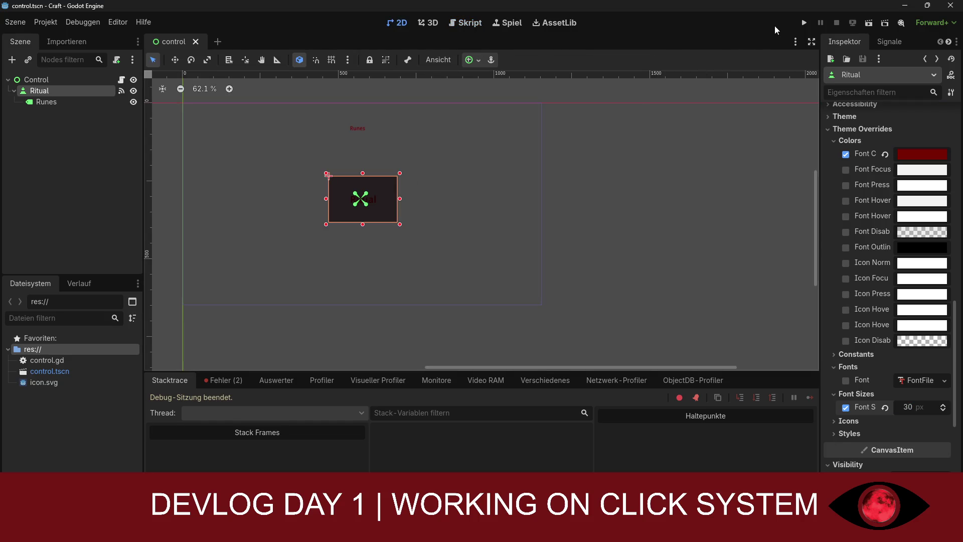
{"action": "left_click", "coordinate": [802, 23]}
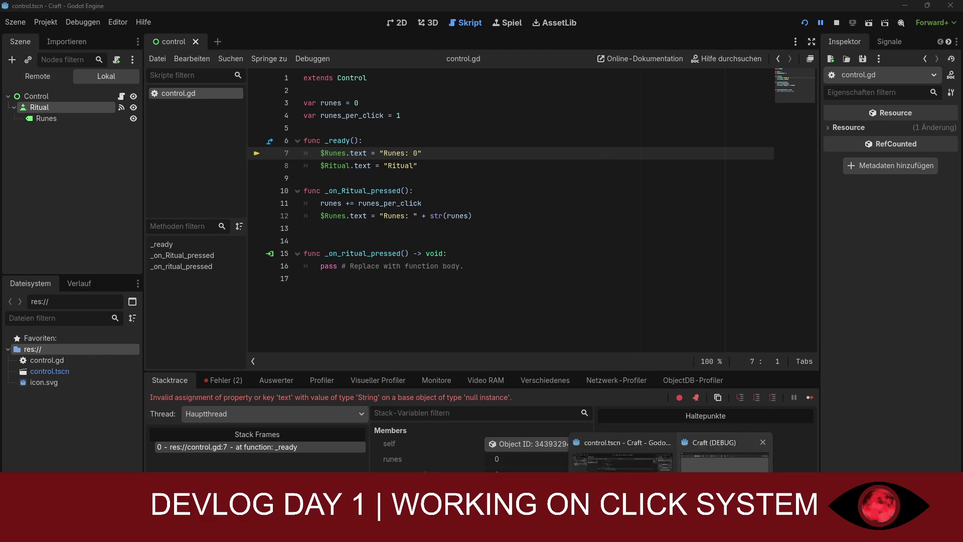
Bring up the halted game, then snip the control.gd code and debugger area to the clipboard
{"action": "left_click", "coordinate": [617, 442]}
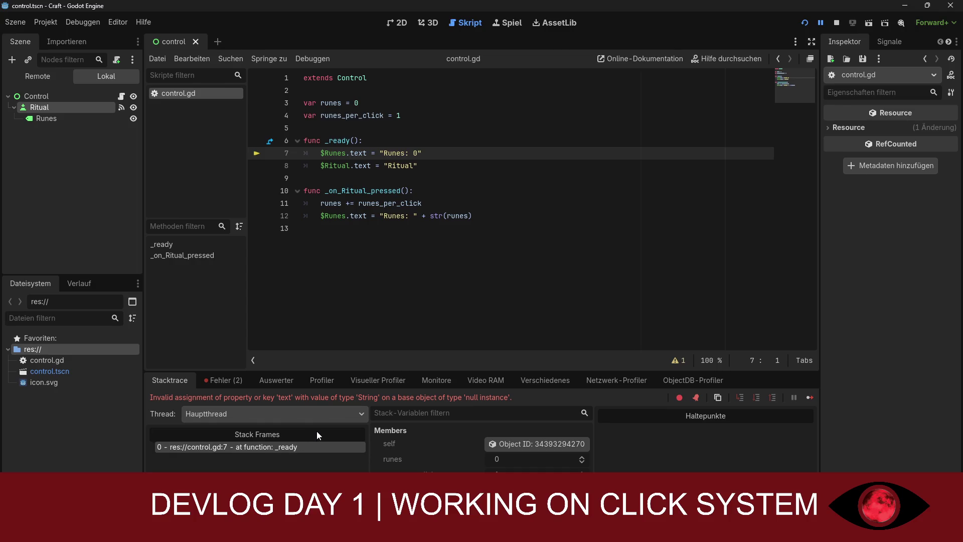
{"action": "key", "text": "super+shift+s"}
{"action": "mouse_move", "coordinate": [244, 62]}
{"action": "left_mouse_down"}
{"action": "mouse_move", "coordinate": [602, 336]}
{"action": "mouse_move", "coordinate": [533, 320]}
{"action": "left_mouse_up"}
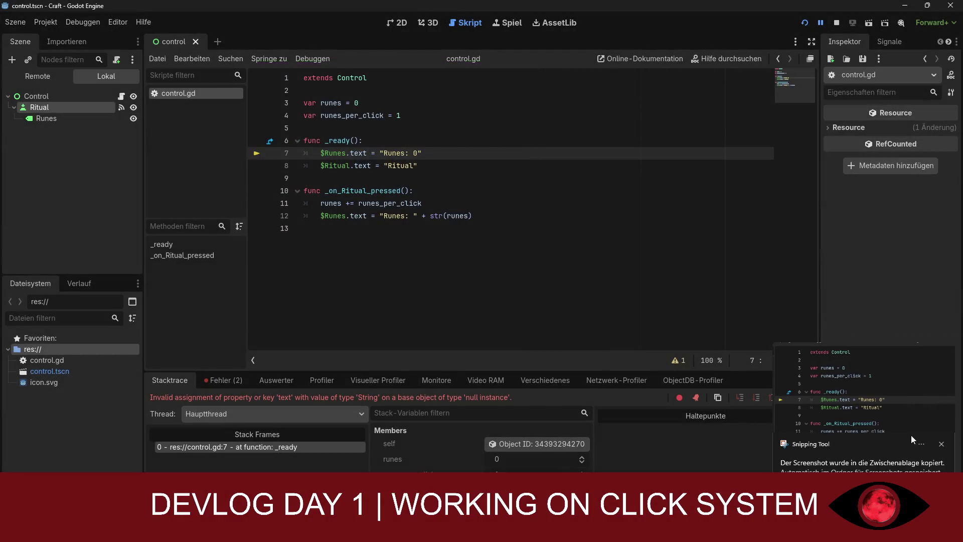
{"action": "key", "text": "super+shift+s"}
{"action": "mouse_move", "coordinate": [848, 379]}
{"action": "left_mouse_down"}
{"action": "mouse_move", "coordinate": [630, 341]}
{"action": "mouse_move", "coordinate": [166, 92]}
{"action": "mouse_move", "coordinate": [143, 24]}
{"action": "left_mouse_up"}
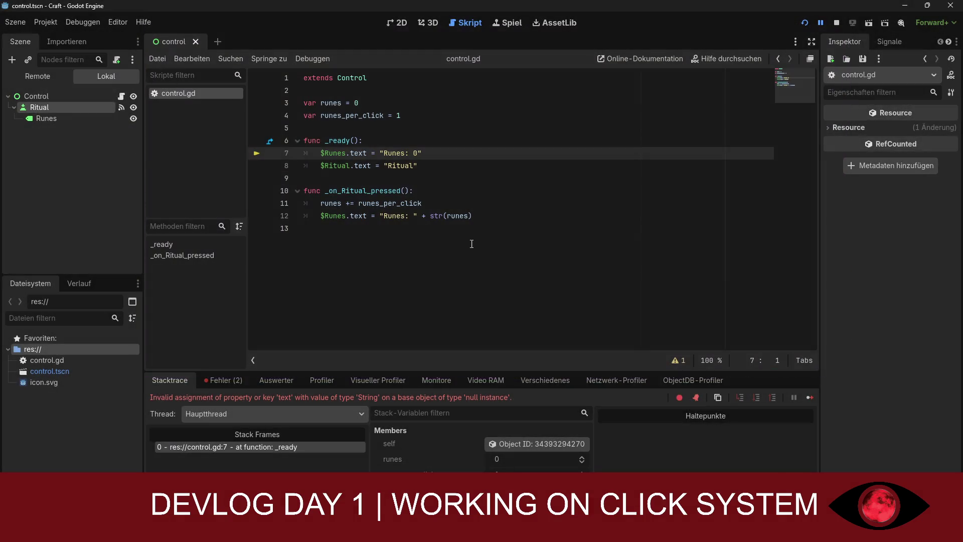